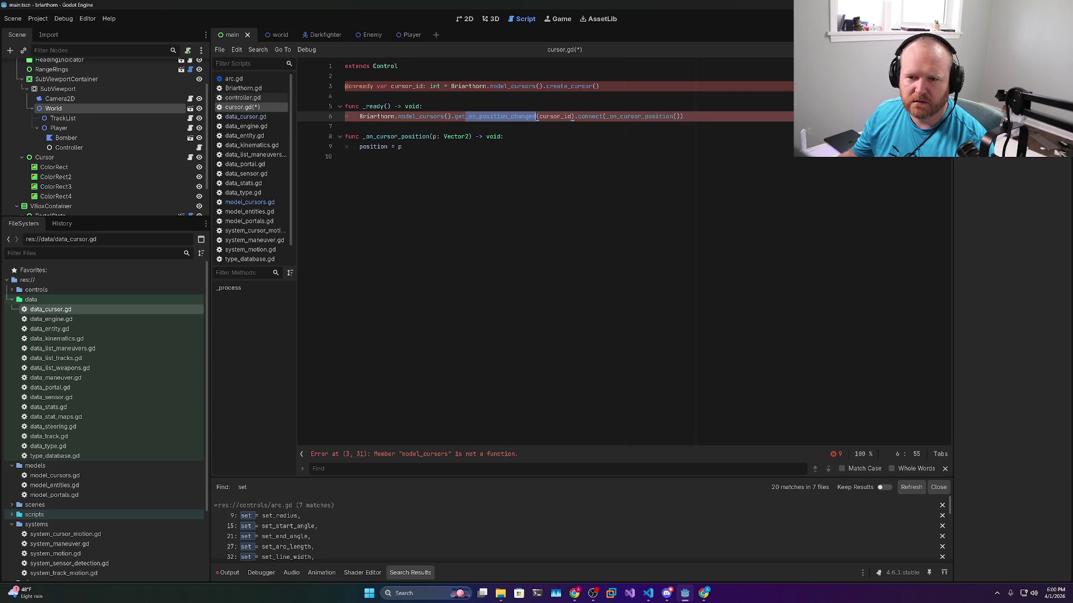
# Step: Compare model_cursors.gd, cursor.gd and data_cursor.gd, picking out the position_changed signal in data_cursor.gd
pyautogui.click(252, 205)
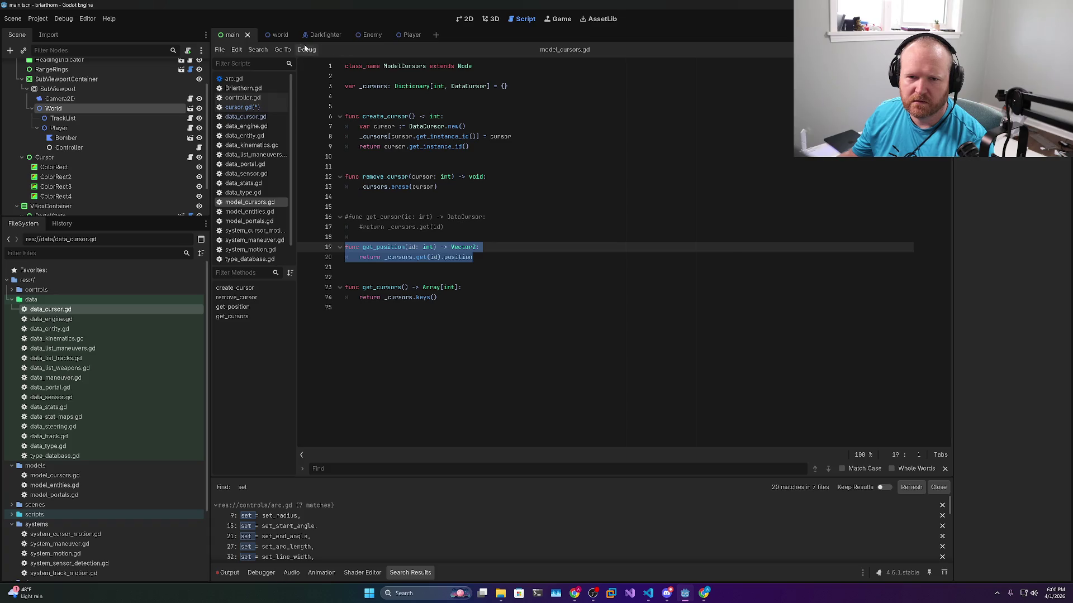
pyautogui.click(235, 109)
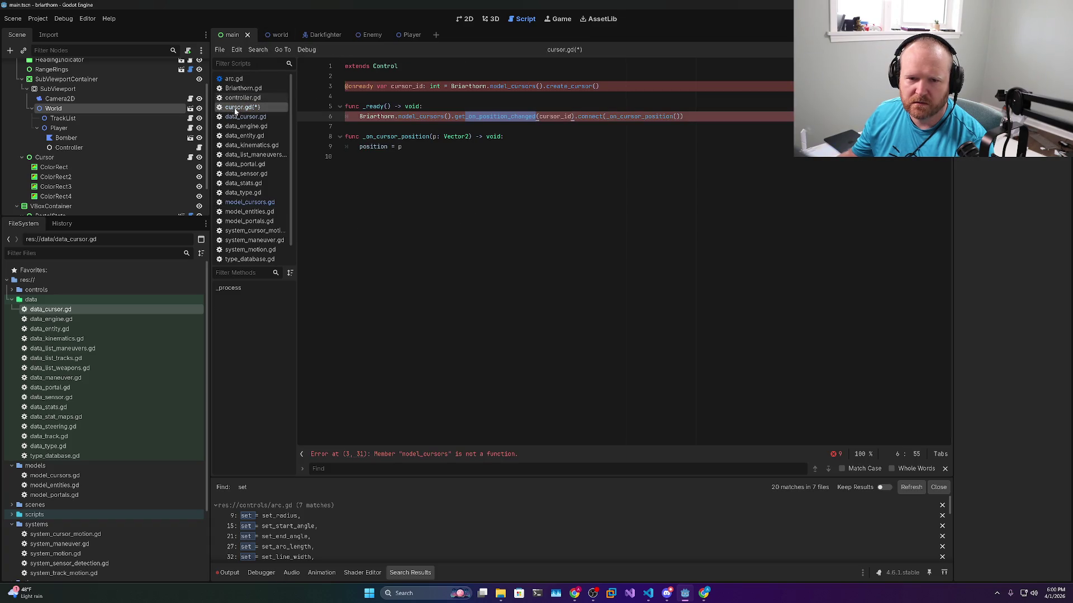
pyautogui.click(233, 118)
pyautogui.doubleClick(398, 86)
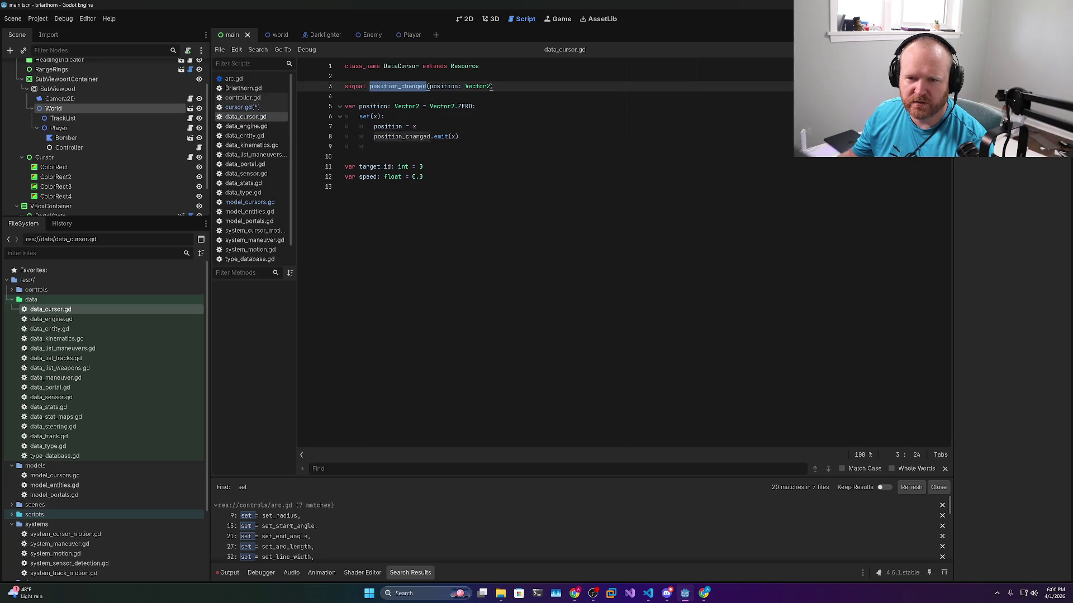
# Step: Back in model_cursors.gd, select the commented-out get_cursor function below get_position
pyautogui.click(250, 203)
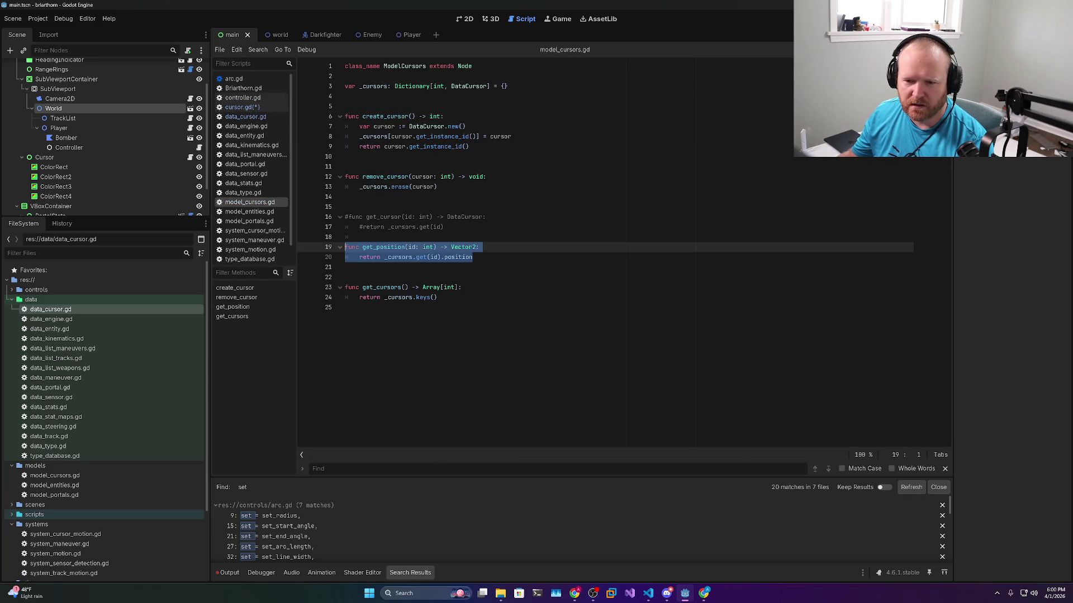
pyautogui.click(473, 257)
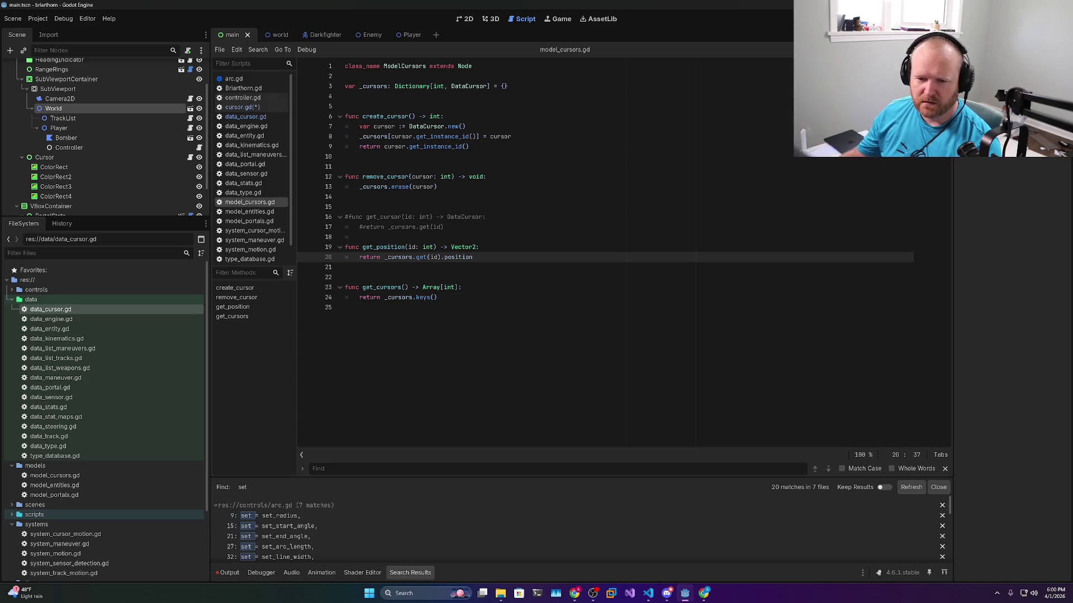
pyautogui.click(344, 217)
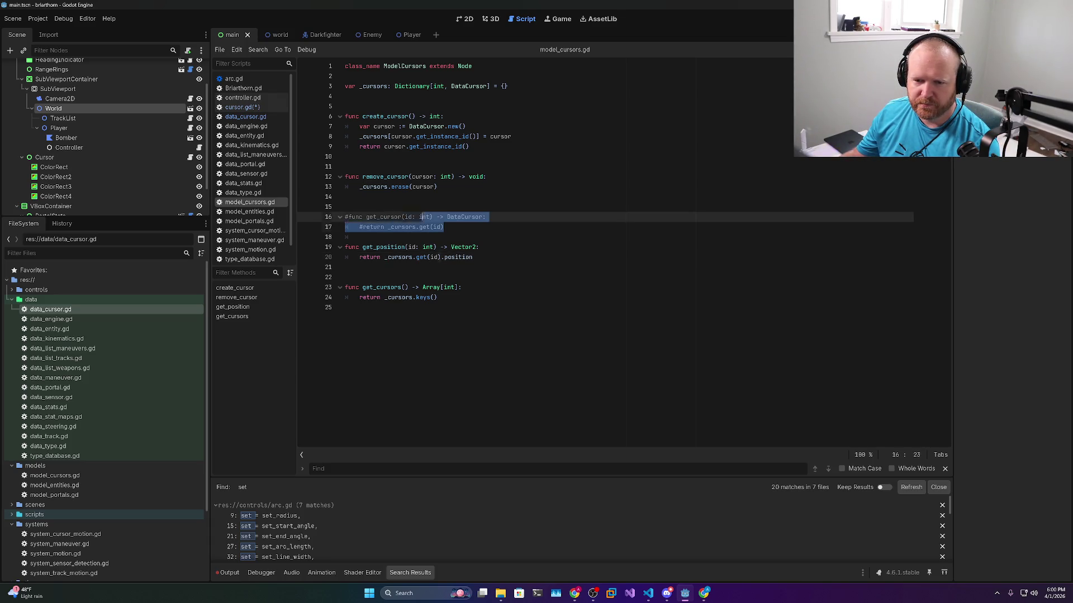
# Step: Replace the commented get_cursor lines with a 'func get_on_position_changed(id: int) -> signal:' stub after get_position
pyautogui.hotkey('ctrl', 'shift', 'k')
pyautogui.hotkey('ctrl', 'shift', 'k')
pyautogui.hotkey('ctrl', 'shift', 'k')
pyautogui.click(474, 227)
pyautogui.press('Return')
pyautogui.press('Return')
pyautogui.write('func get_on')
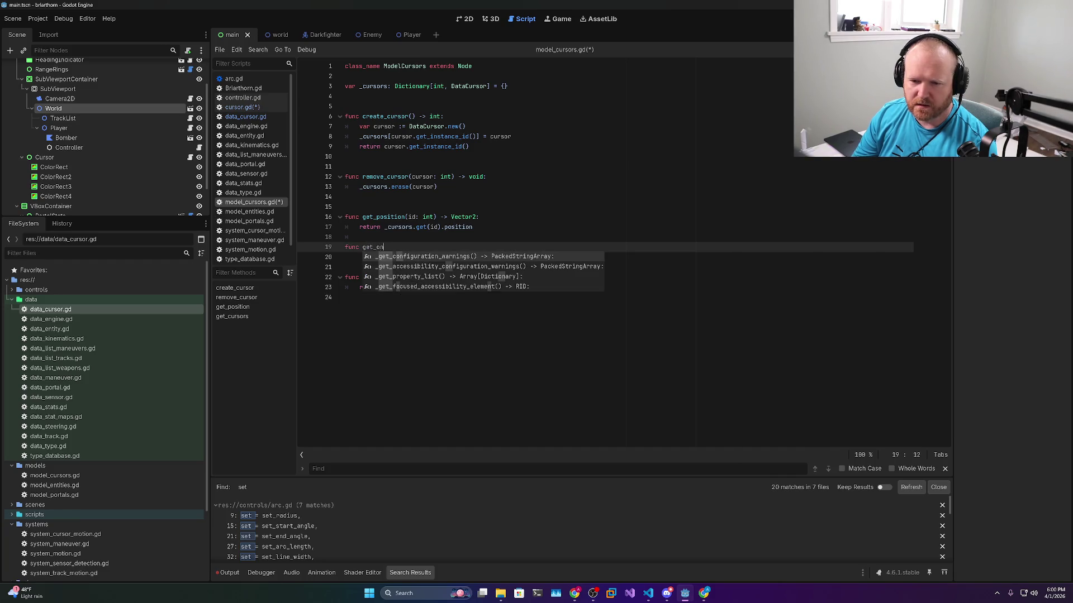
pyautogui.press('Escape')
pyautogui.write('_position_')
pyautogui.write('changed')
pyautogui.write('(id: int')
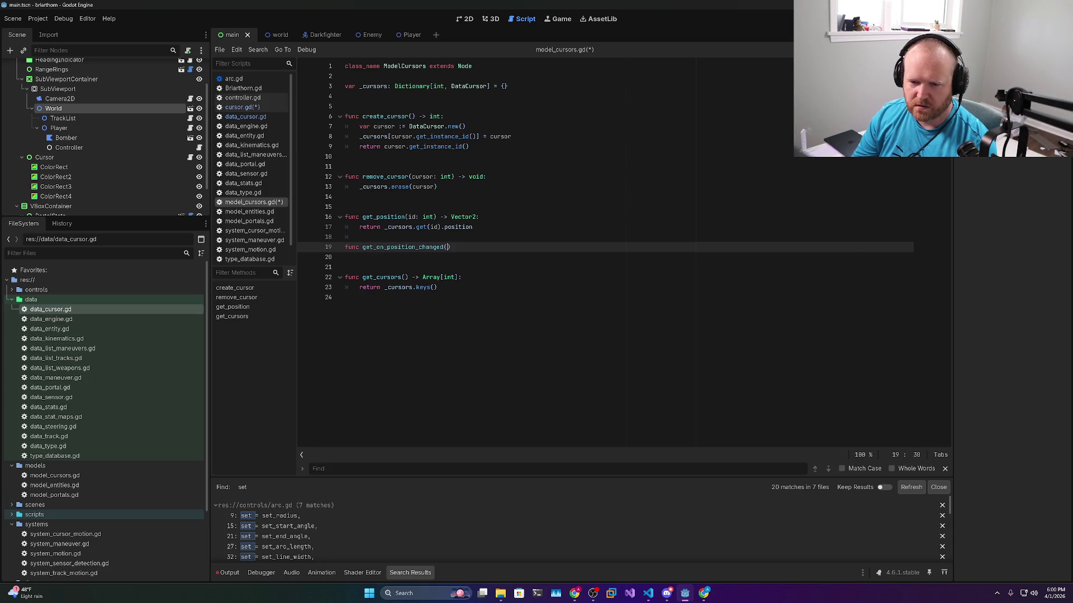
pyautogui.write(') -> si')
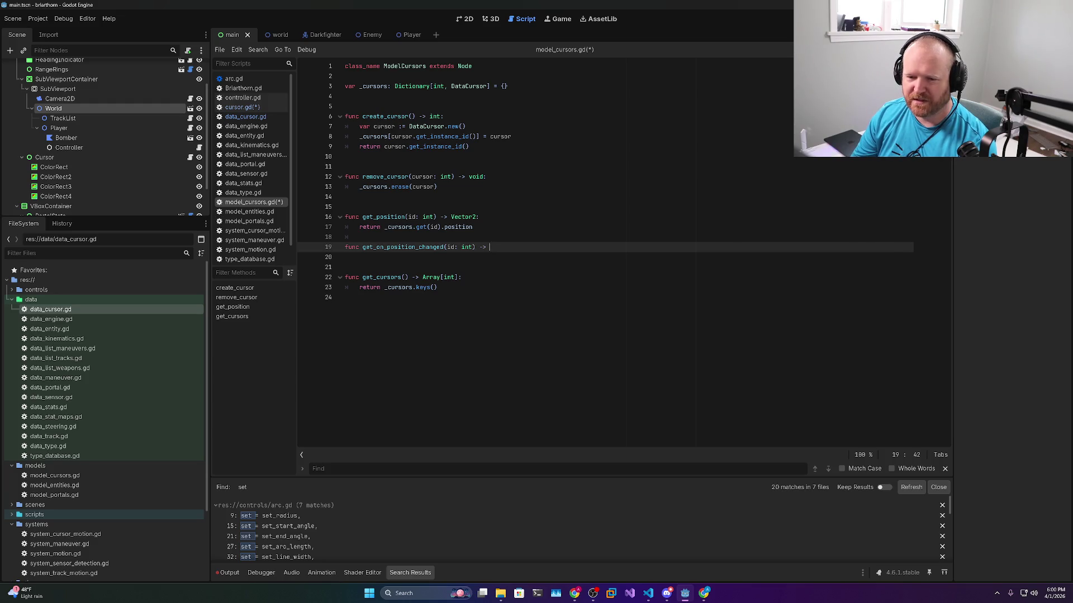
pyautogui.write('gnal:')
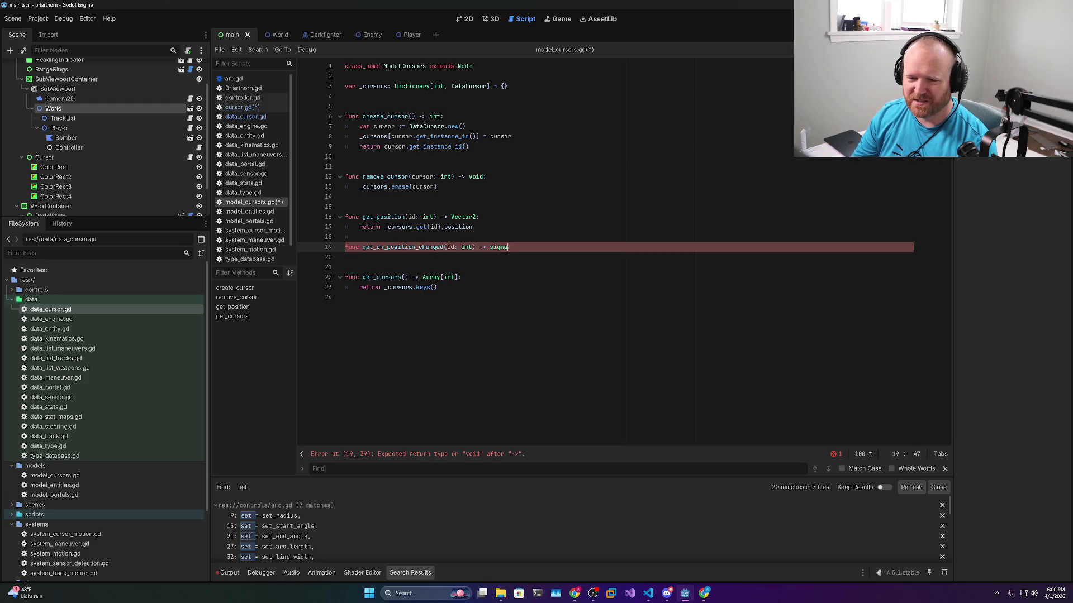
pyautogui.press('Return')
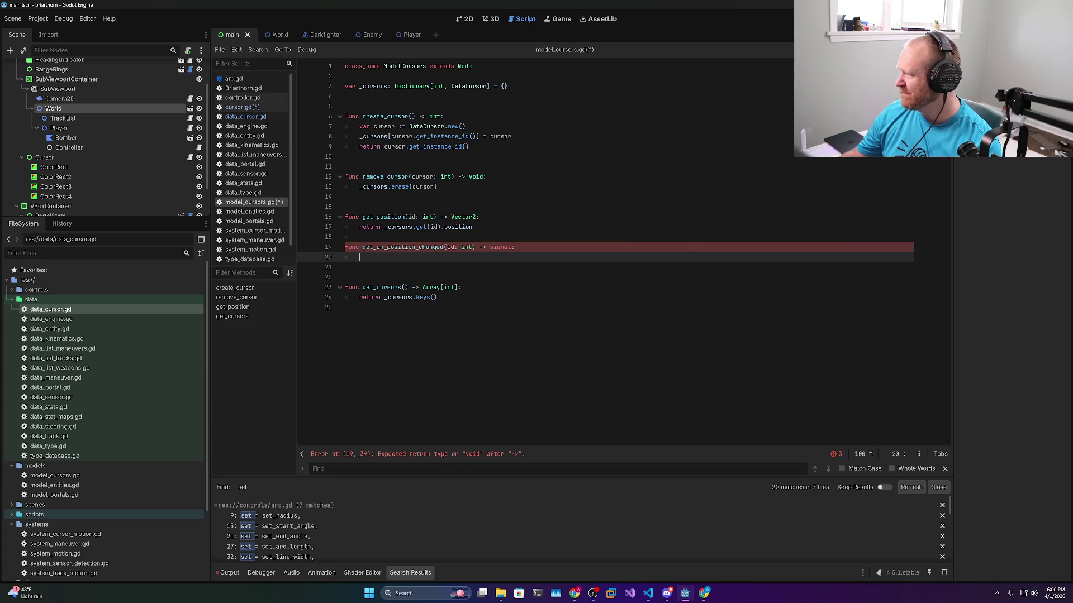
pyautogui.moveTo(574, 593)
pyautogui.click(572, 547)
# Step: Search 'godot return signal from function' and read the expanded AI overview's Signal return type
pyautogui.click(132, 58)
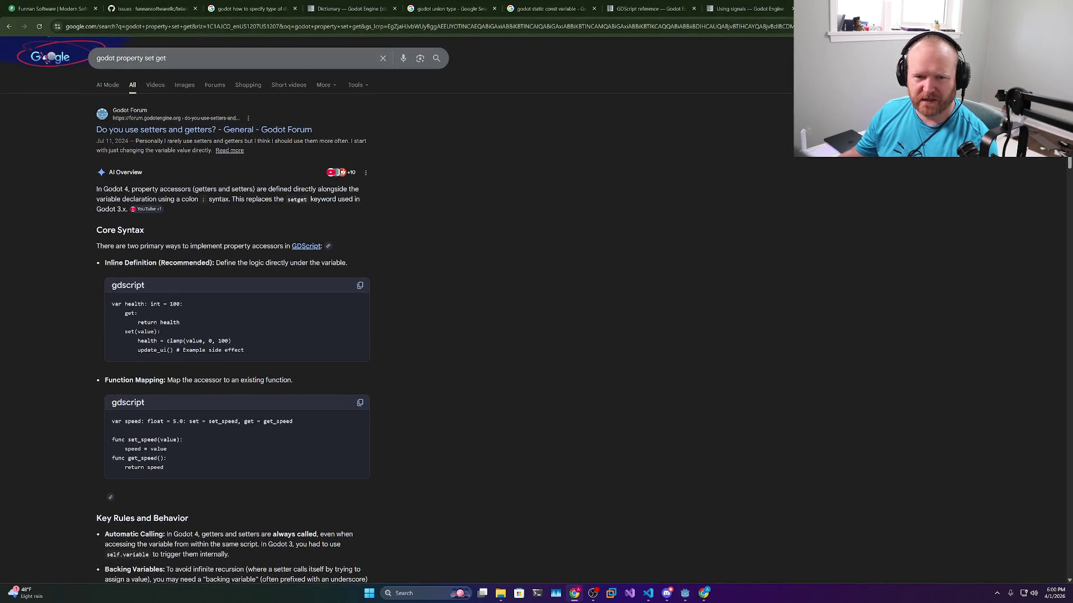
pyautogui.write('godot return ')
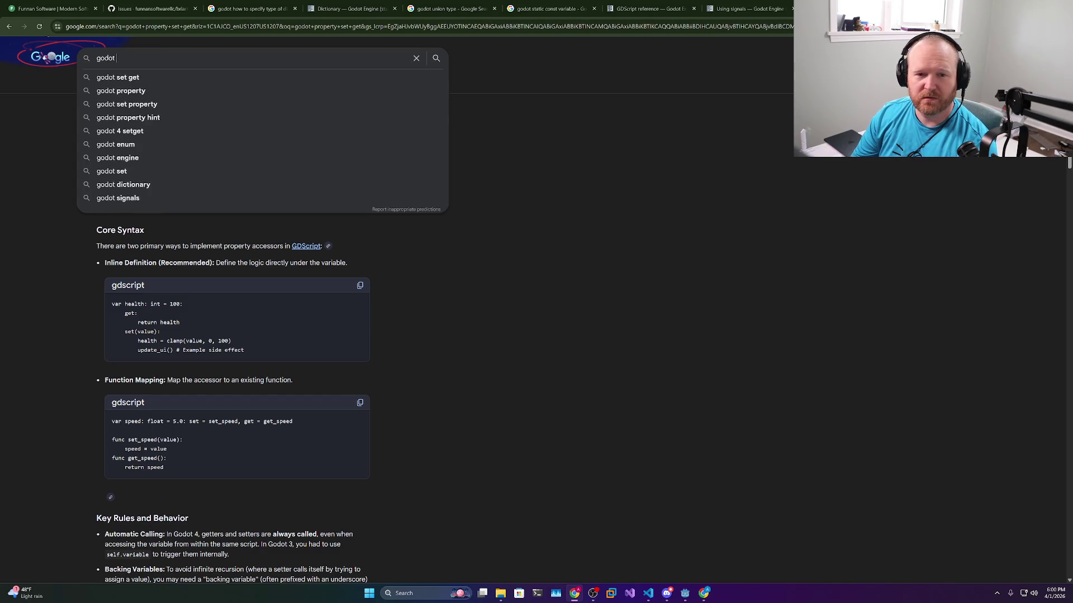
pyautogui.write('signal from functi')
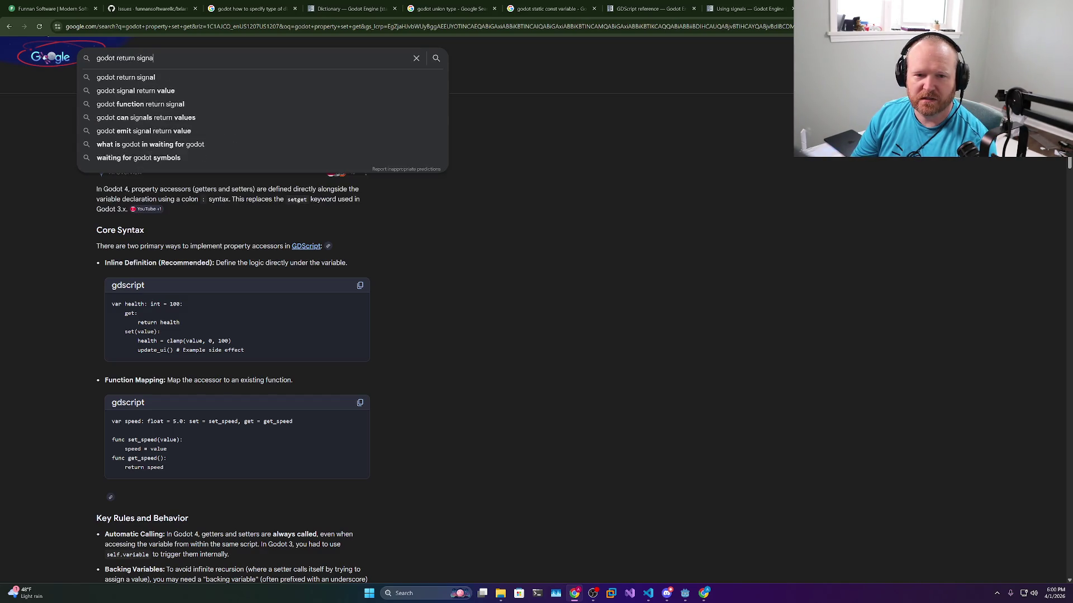
pyautogui.write('on')
pyautogui.press('Return')
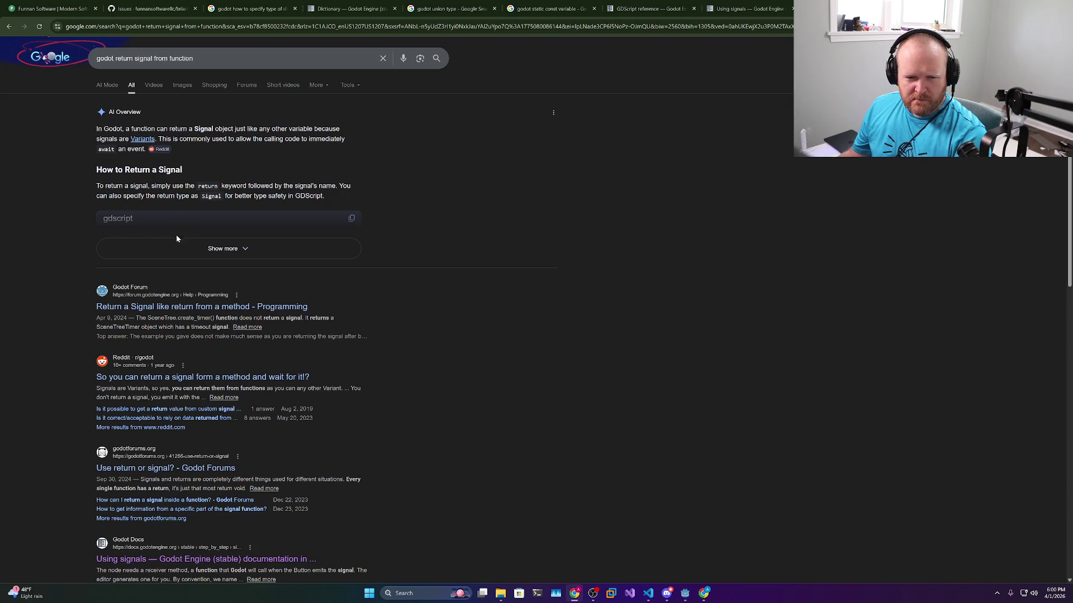
pyautogui.click(178, 245)
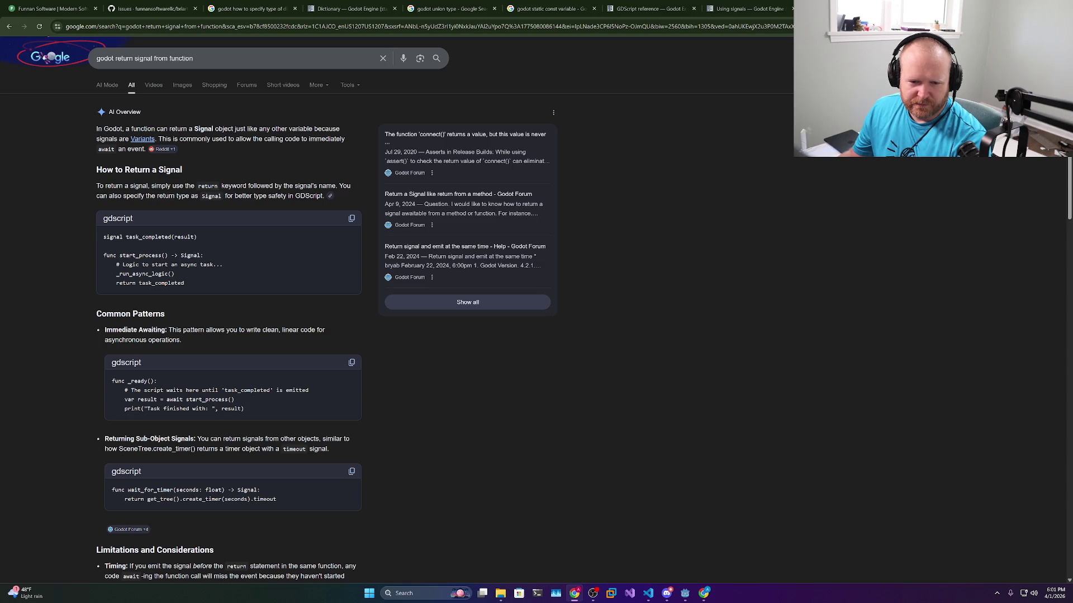
pyautogui.doubleClick(190, 255)
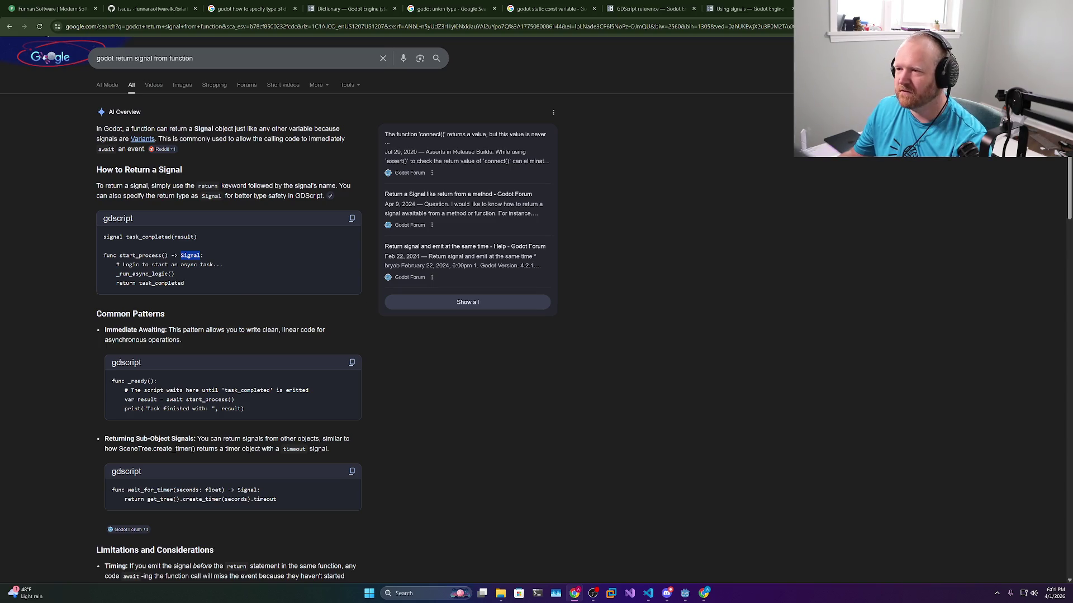
pyautogui.hotkey('alt', 'Tab')
# Step: Change the return type to Signal and have the body return _cursors.get(id).position_changed
pyautogui.click(493, 247)
pyautogui.press('BackSpace')
pyautogui.write('Signal:')
pyautogui.press('Return')
pyautogui.press('Return')
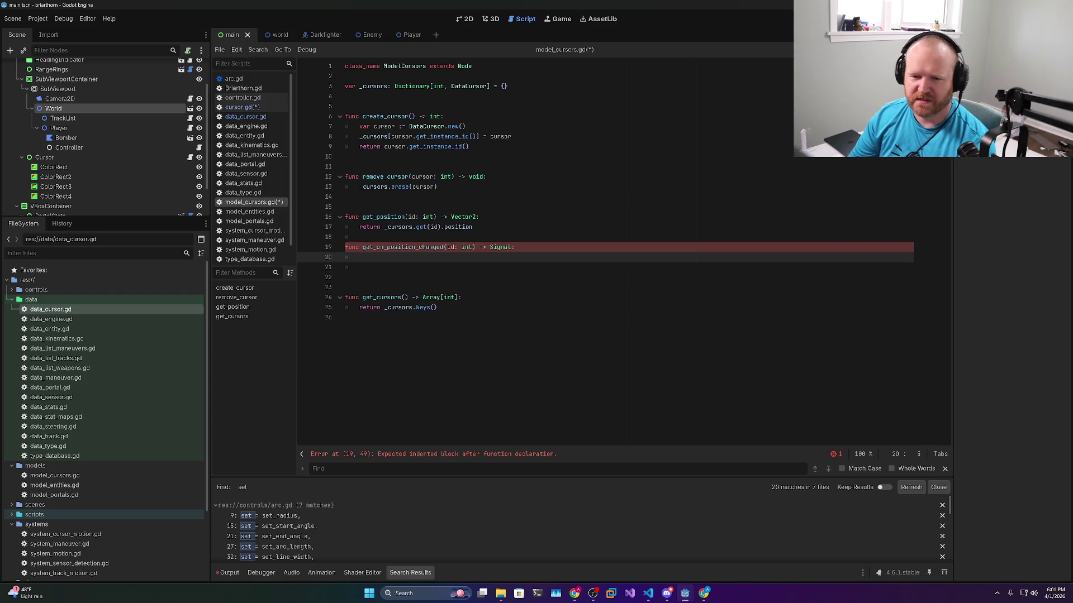
pyautogui.write('return _cur')
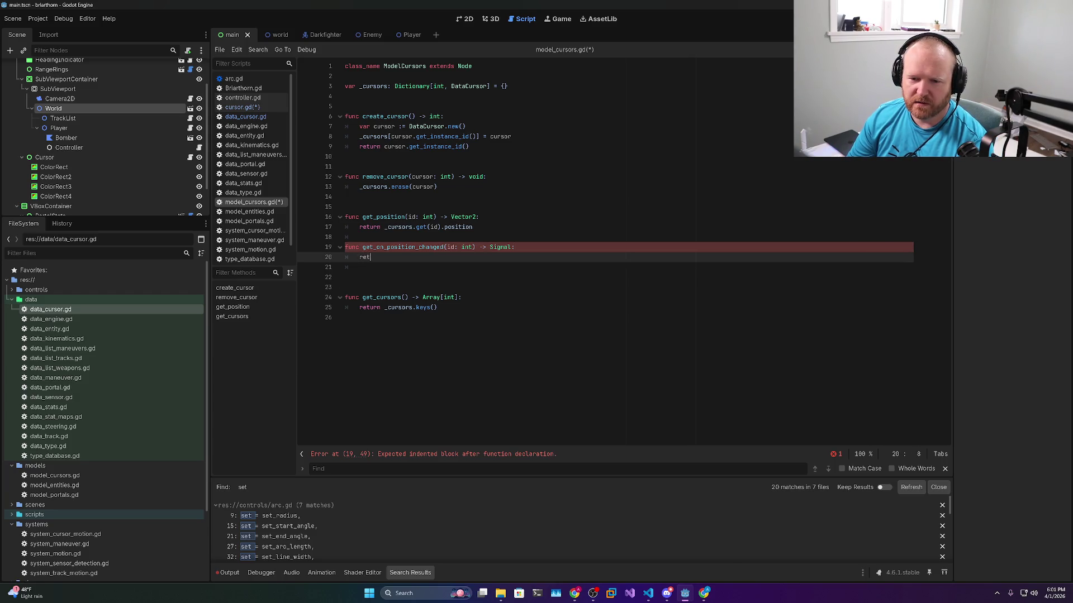
pyautogui.write('sors.get(id')
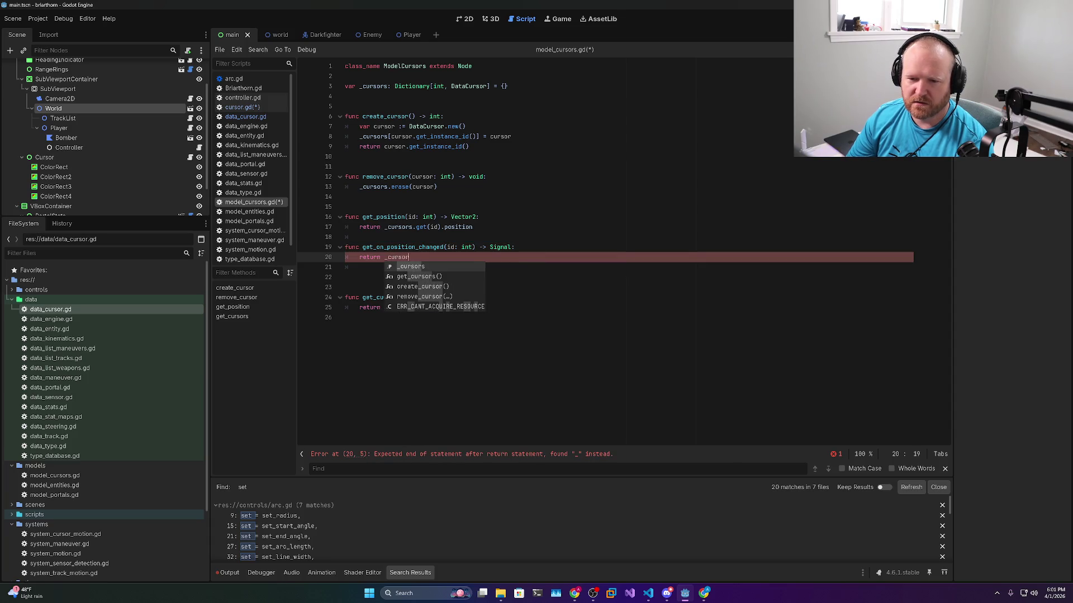
pyautogui.write(').')
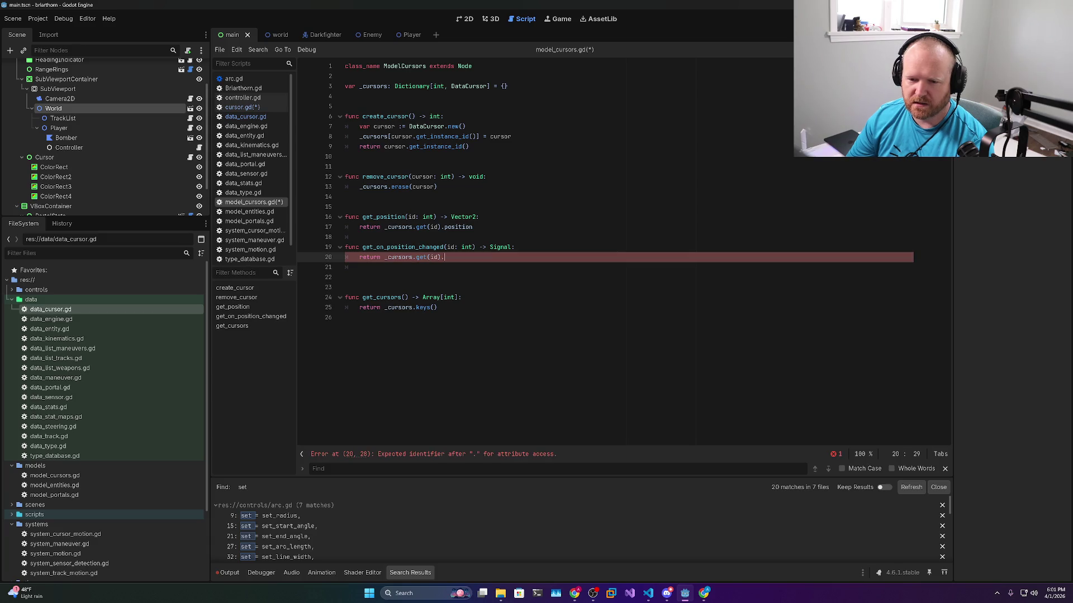
pyautogui.write('position_changed')
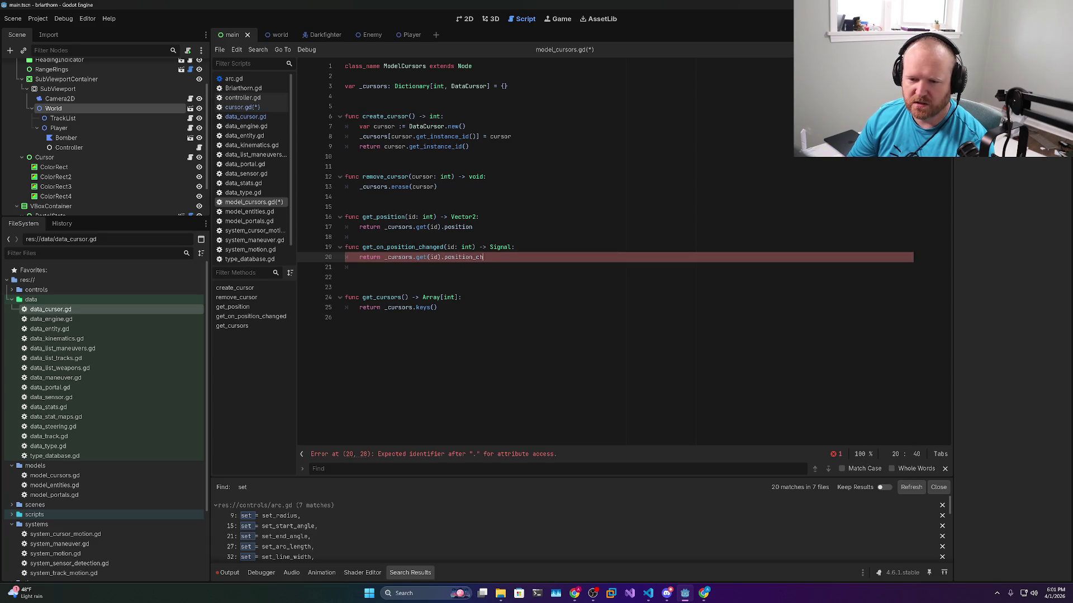
# Step: Fix the blank lines so one separates the functions, and save the scripts
pyautogui.press('Down')
pyautogui.hotkey('ctrl', 'shift', 'k')
pyautogui.press('Up')
pyautogui.press('Up')
pyautogui.press('Up')
pyautogui.press('End')
pyautogui.press('Return')
pyautogui.hotkey('ctrl', 's')
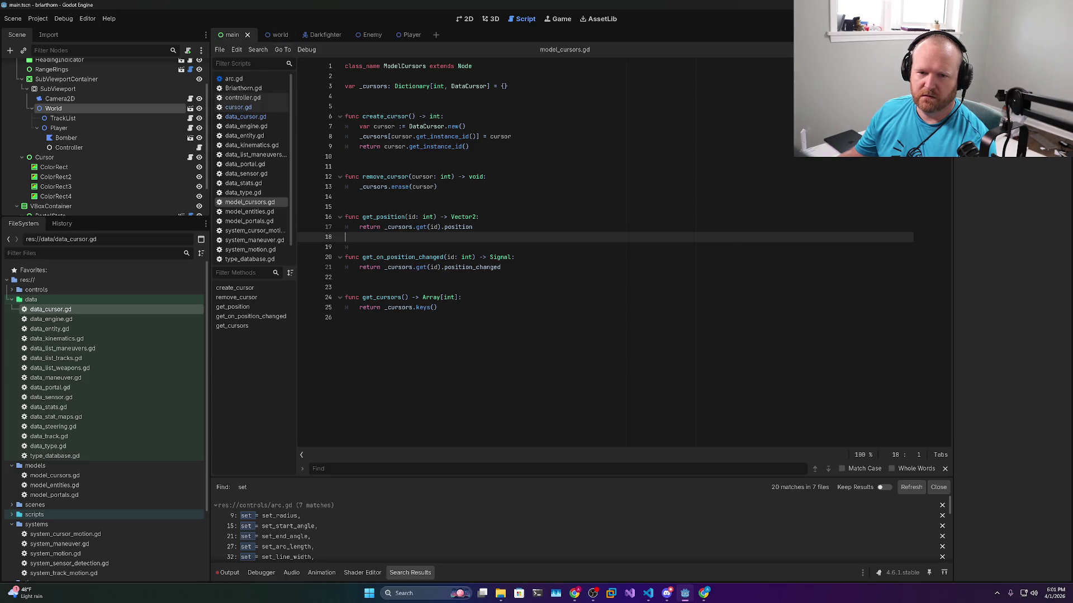
pyautogui.click(235, 107)
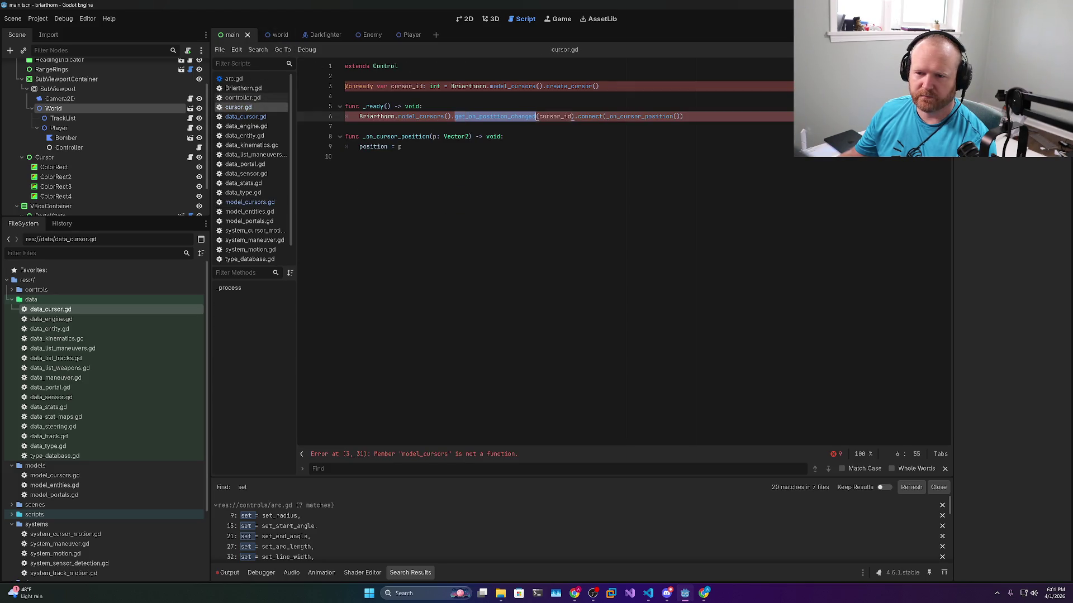
# Step: Remove the parentheses after model_cursors on lines 3 and 6 of cursor.gd and save
pyautogui.doubleClick(570, 116)
pyautogui.click(384, 86)
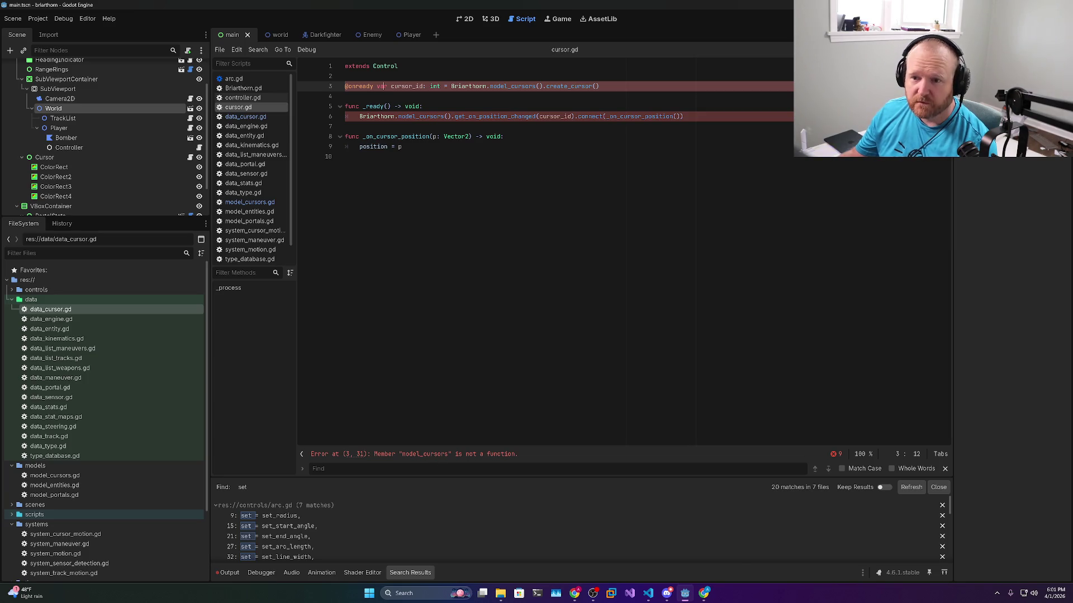
pyautogui.doubleClick(511, 86)
pyautogui.click(543, 86)
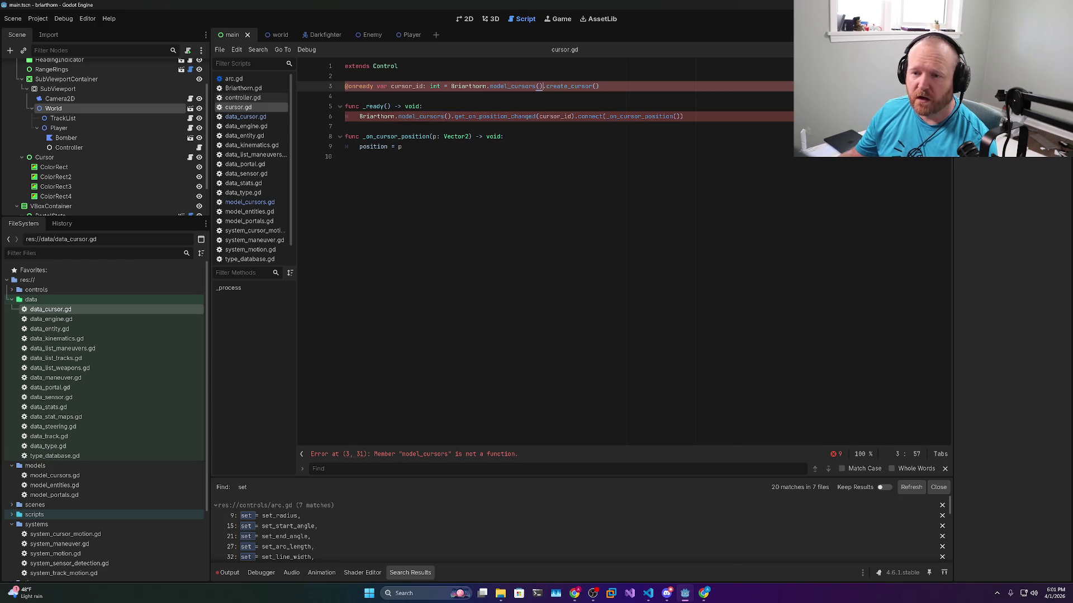
pyautogui.press('BackSpace')
pyautogui.press('BackSpace')
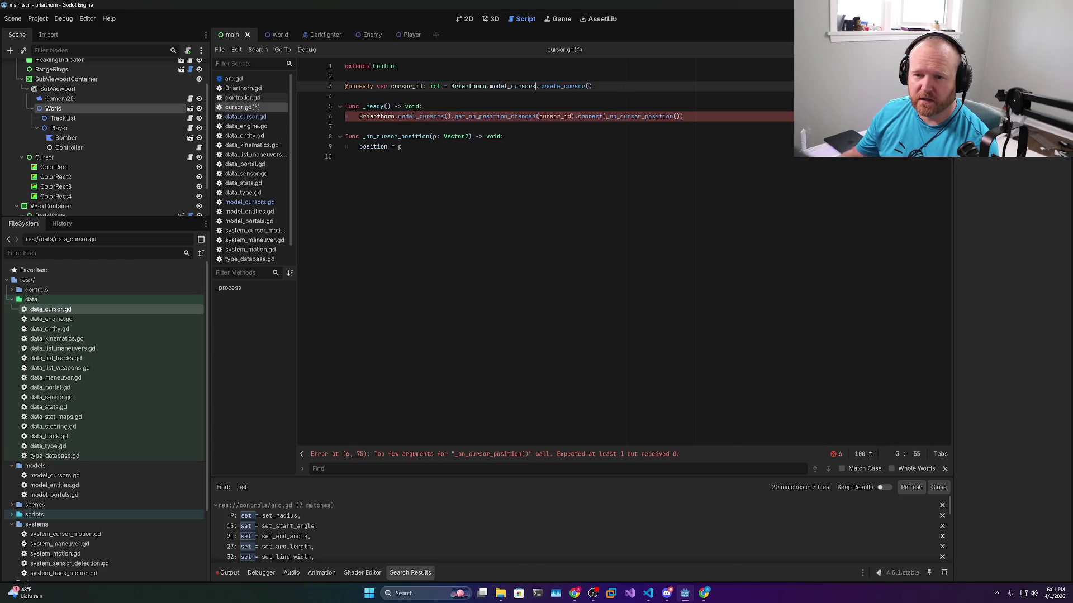
pyautogui.click(452, 116)
pyautogui.press('BackSpace')
pyautogui.press('BackSpace')
pyautogui.hotkey('ctrl', 's')
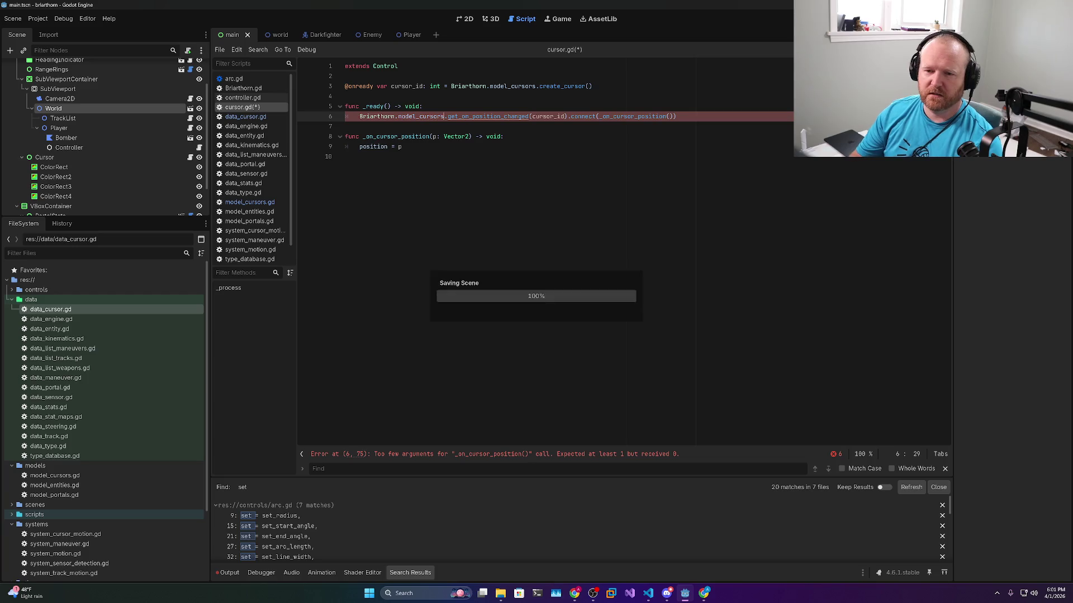
# Step: Pass _on_cursor_position to .connect() without call parentheses and save cursor.gd
pyautogui.click(345, 156)
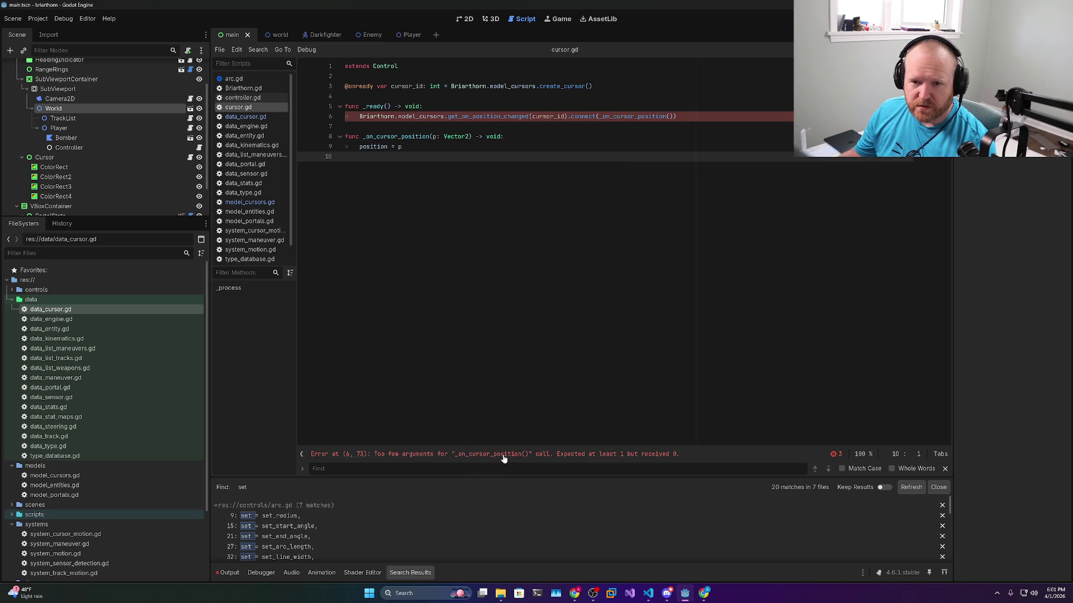
pyautogui.doubleClick(428, 137)
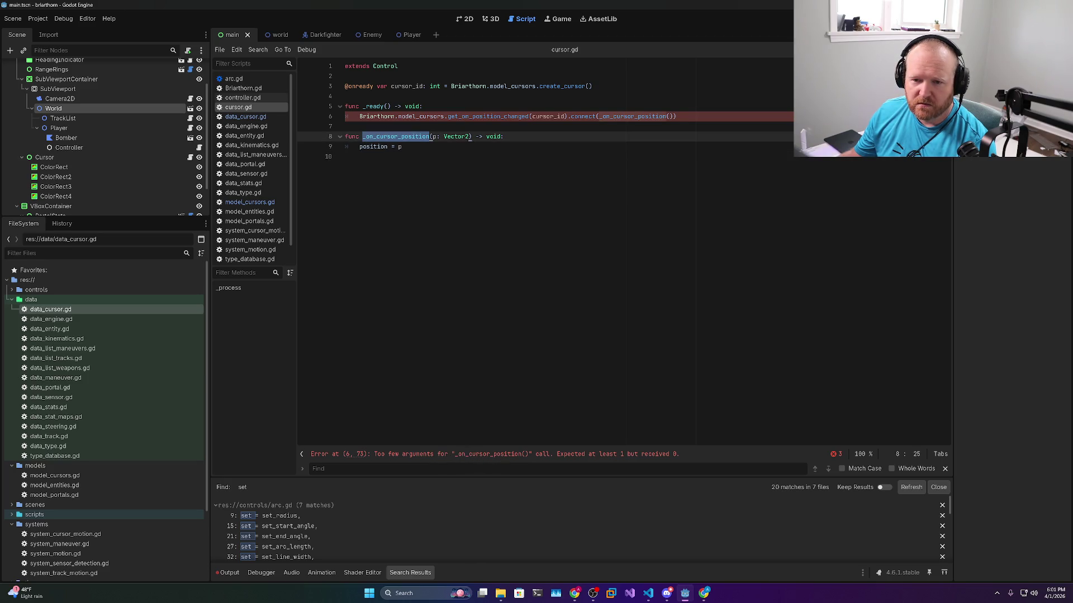
pyautogui.click(430, 136)
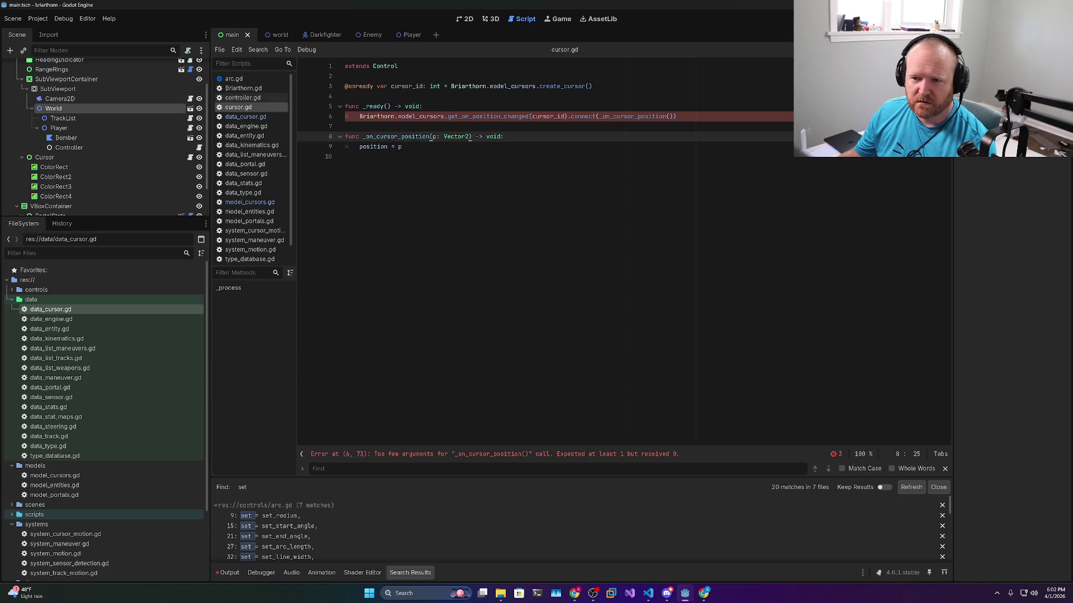
pyautogui.click(666, 116)
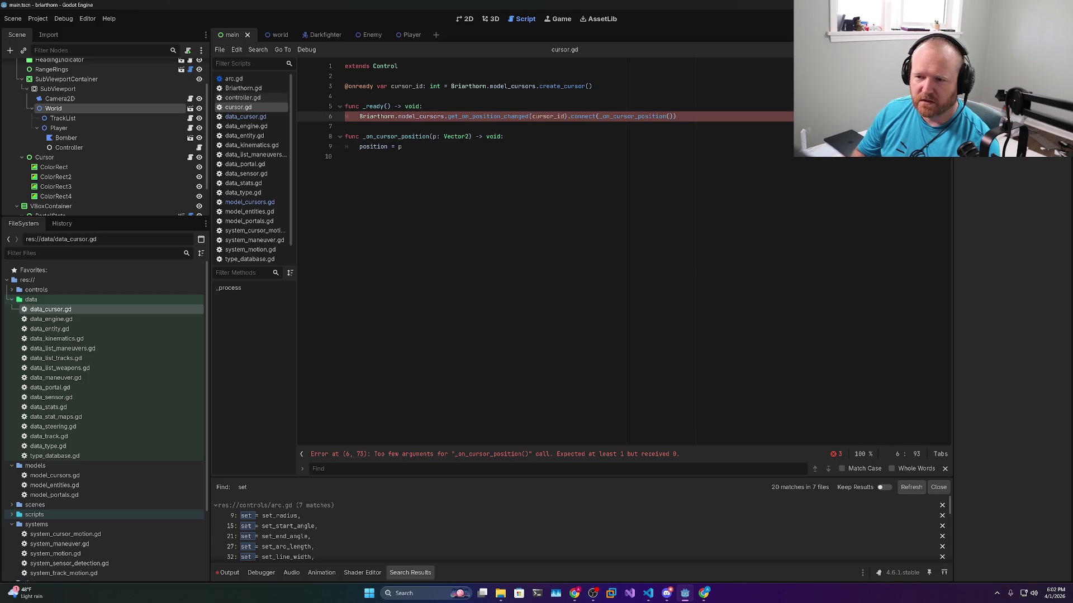
pyautogui.press('Delete')
pyautogui.press('Delete')
pyautogui.write(')')
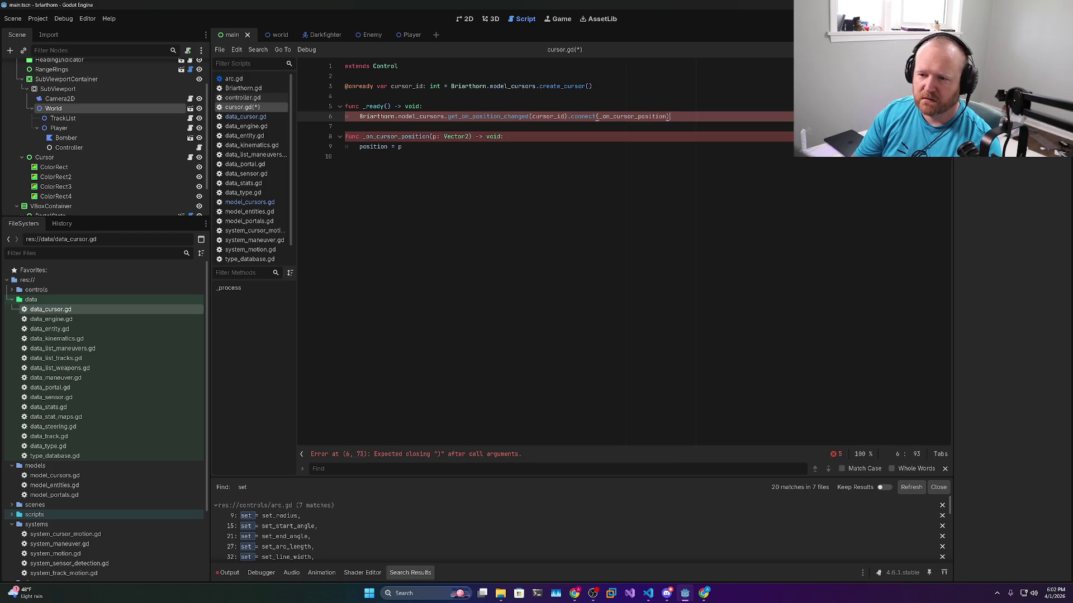
pyautogui.hotkey('ctrl', 's')
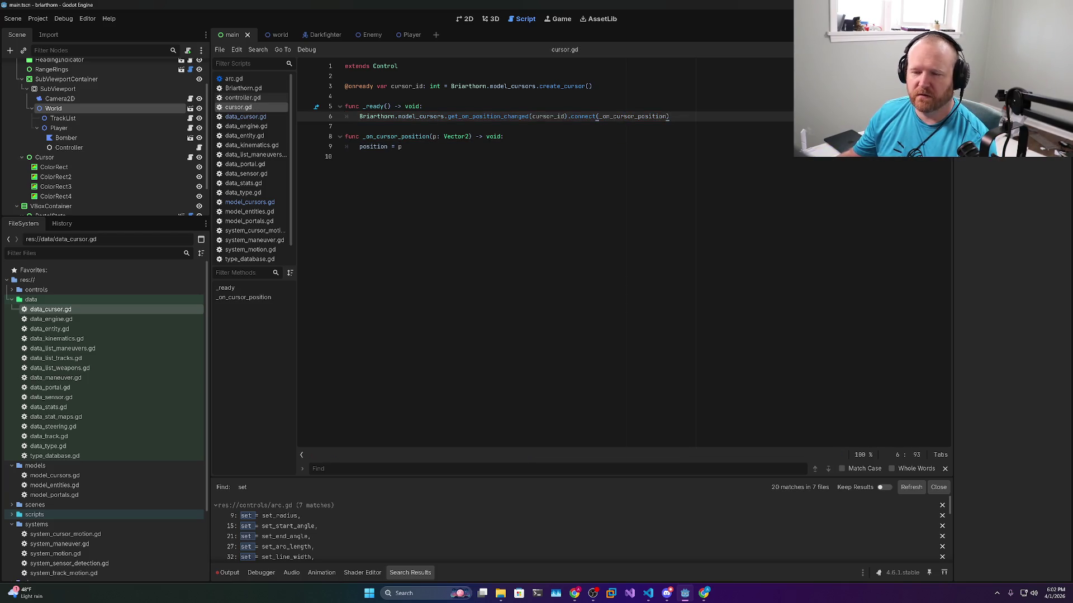
# Step: Inspect get_on_position_changed, _on_cursor_position and cursor_id in line 6's connect call, then view data_cursor.gd
pyautogui.doubleClick(610, 116)
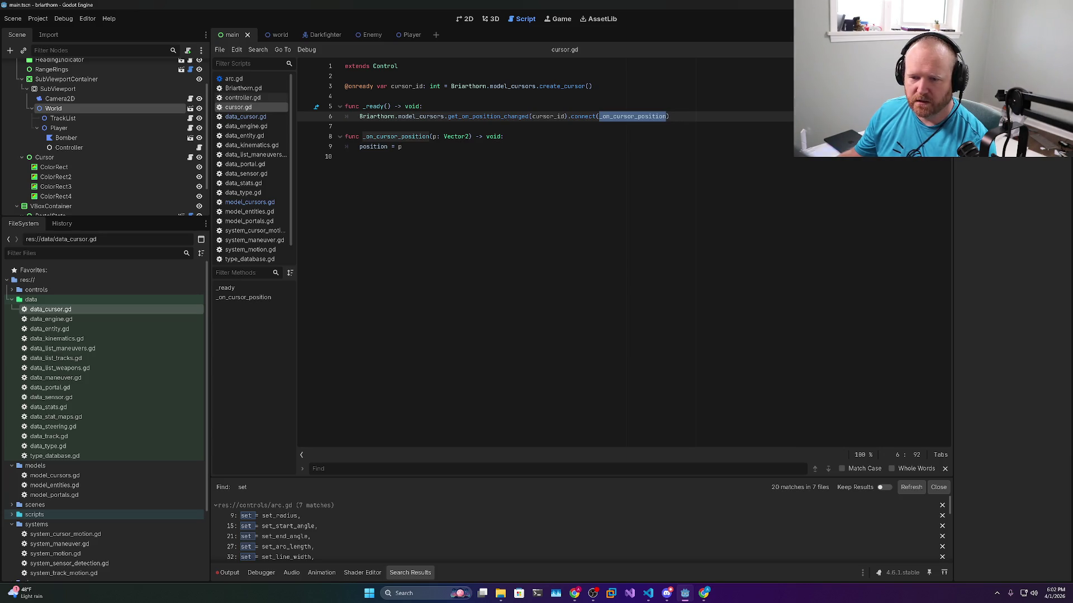
pyautogui.click(457, 116)
pyautogui.doubleClick(487, 116)
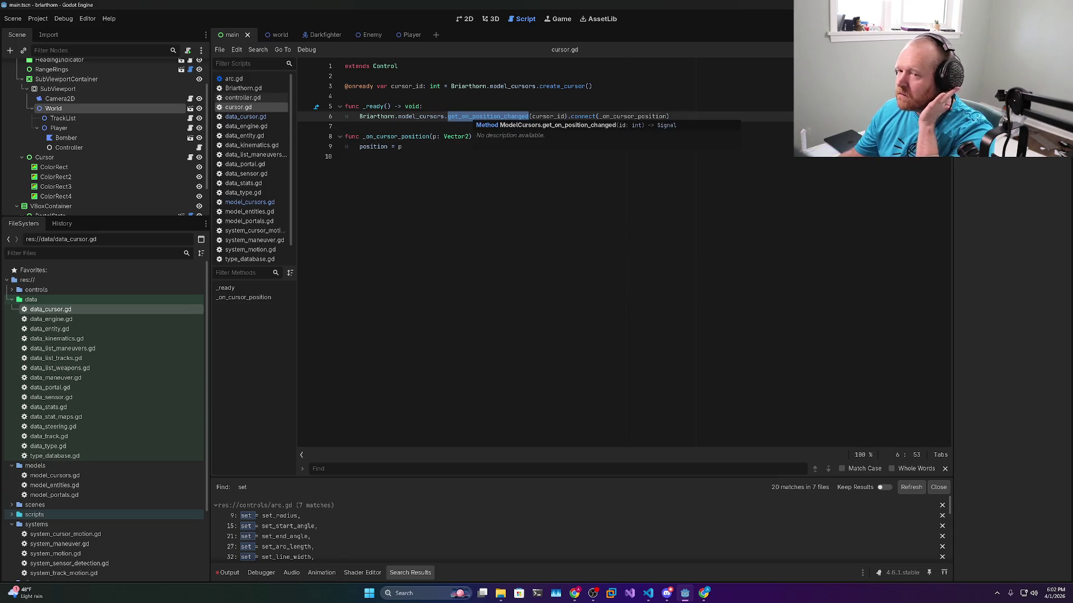
pyautogui.moveTo(565, 120)
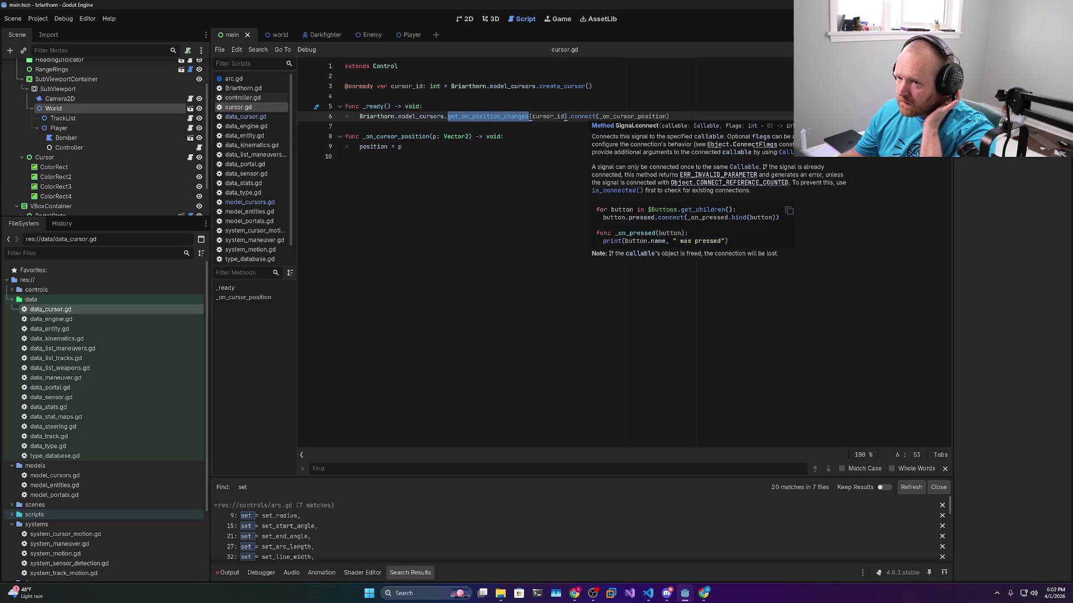
pyautogui.doubleClick(633, 116)
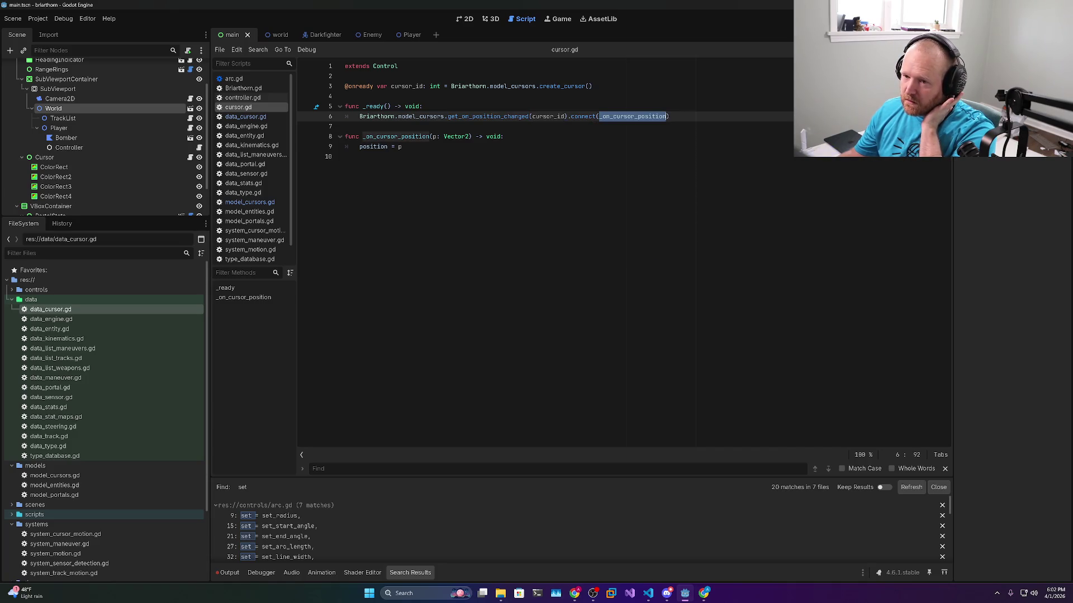
pyautogui.doubleClick(547, 116)
pyautogui.doubleClick(407, 86)
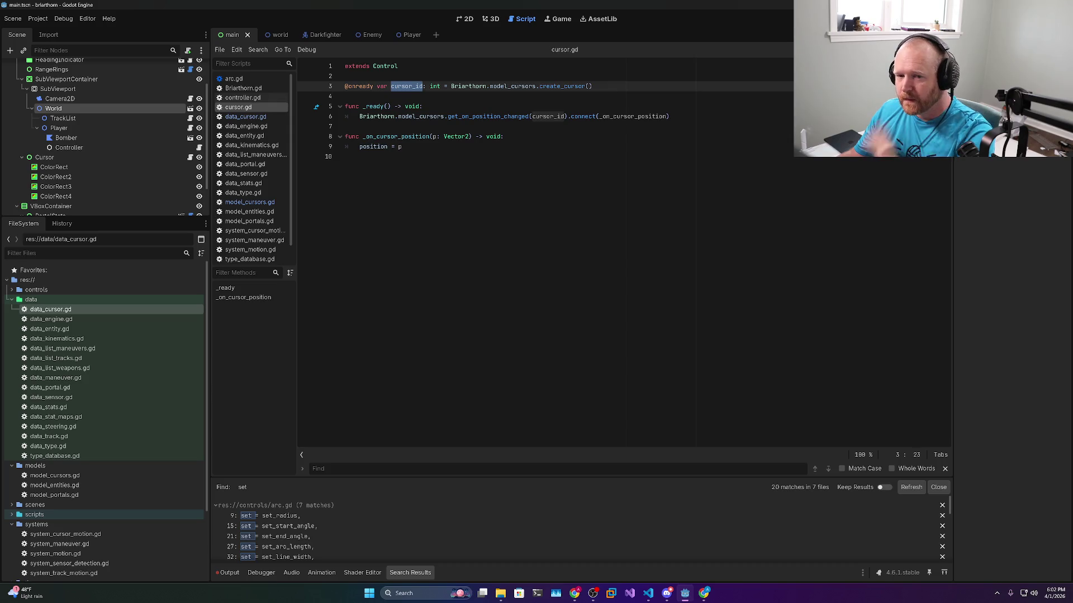
pyautogui.doubleClick(548, 116)
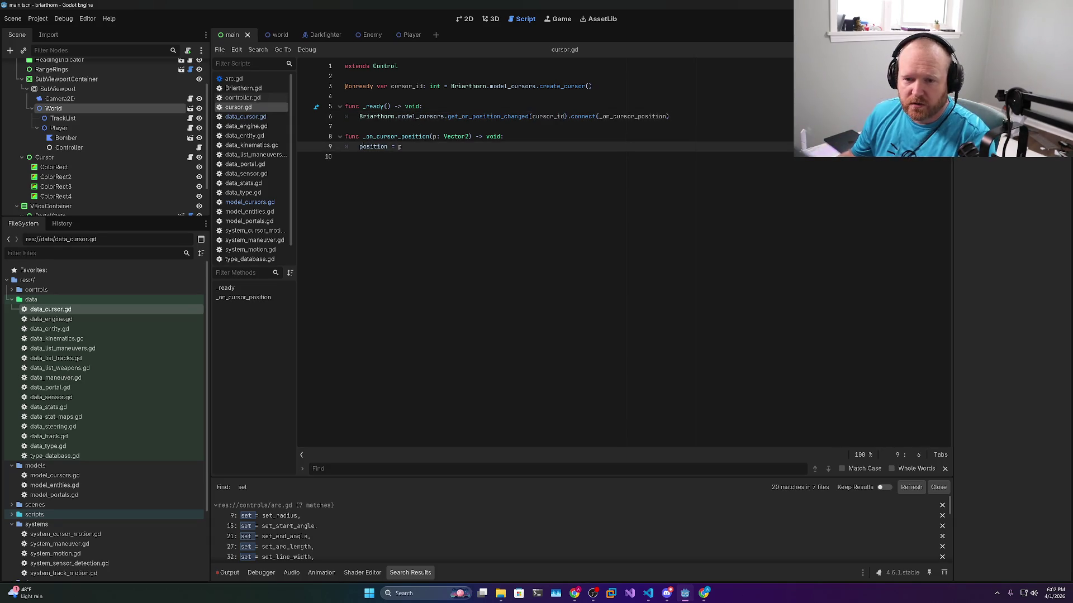
pyautogui.doubleClick(428, 137)
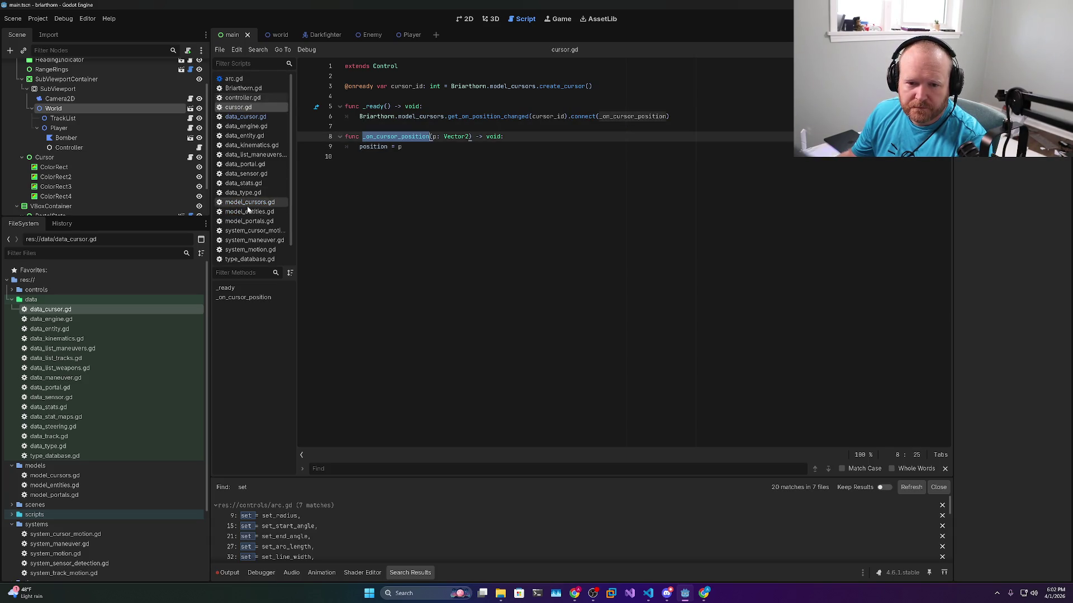
pyautogui.click(242, 117)
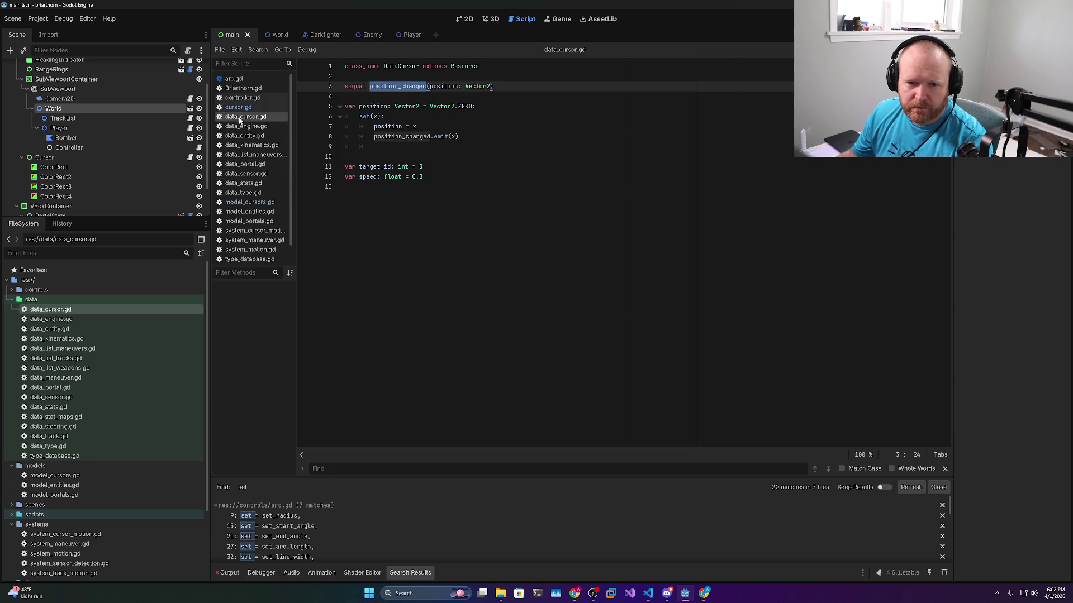
# Step: Review controller.gd's cmd_cursor variable and the erroring axis_x line 12
pyautogui.click(242, 98)
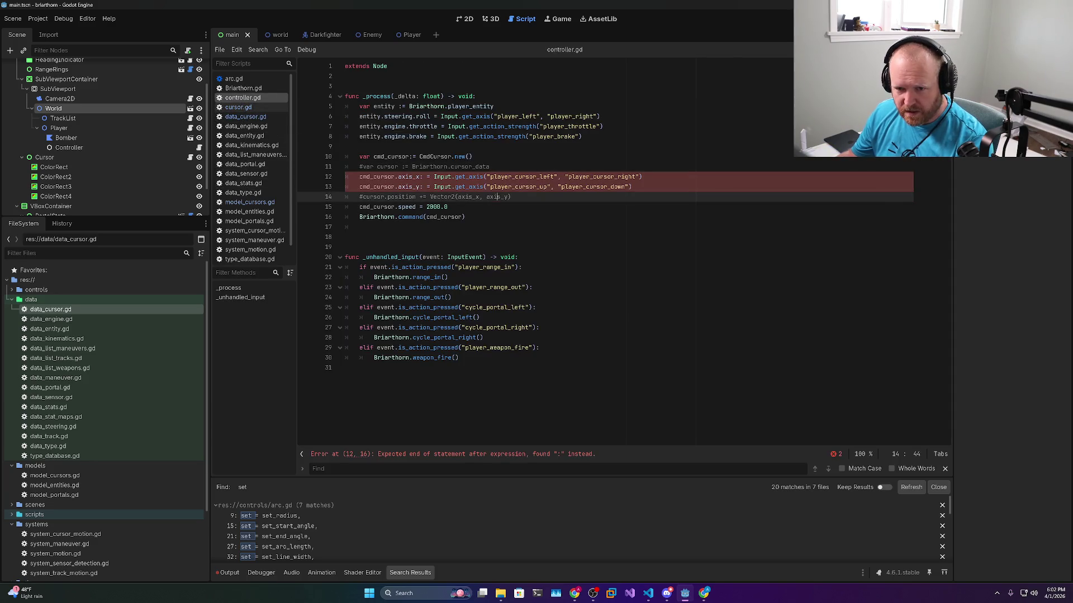
pyautogui.doubleClick(391, 156)
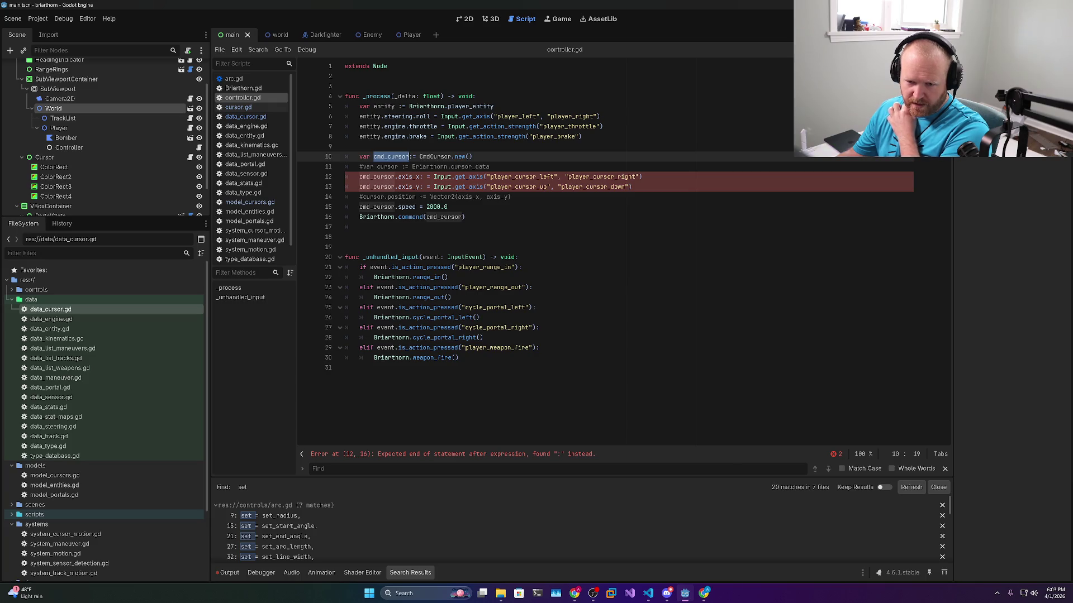
pyautogui.doubleClick(409, 177)
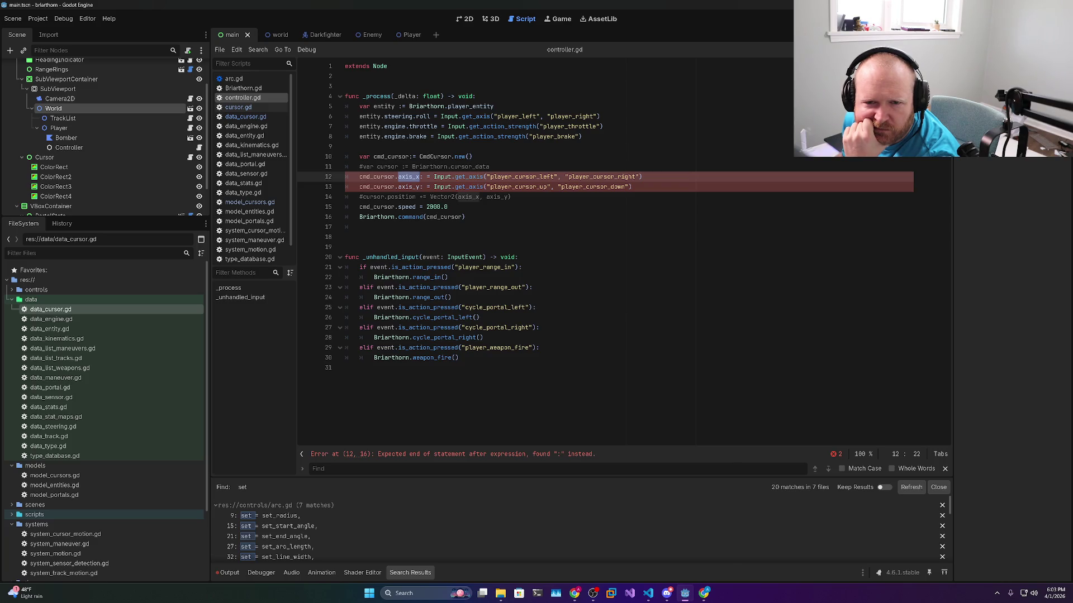
pyautogui.click(246, 89)
pyautogui.click(239, 107)
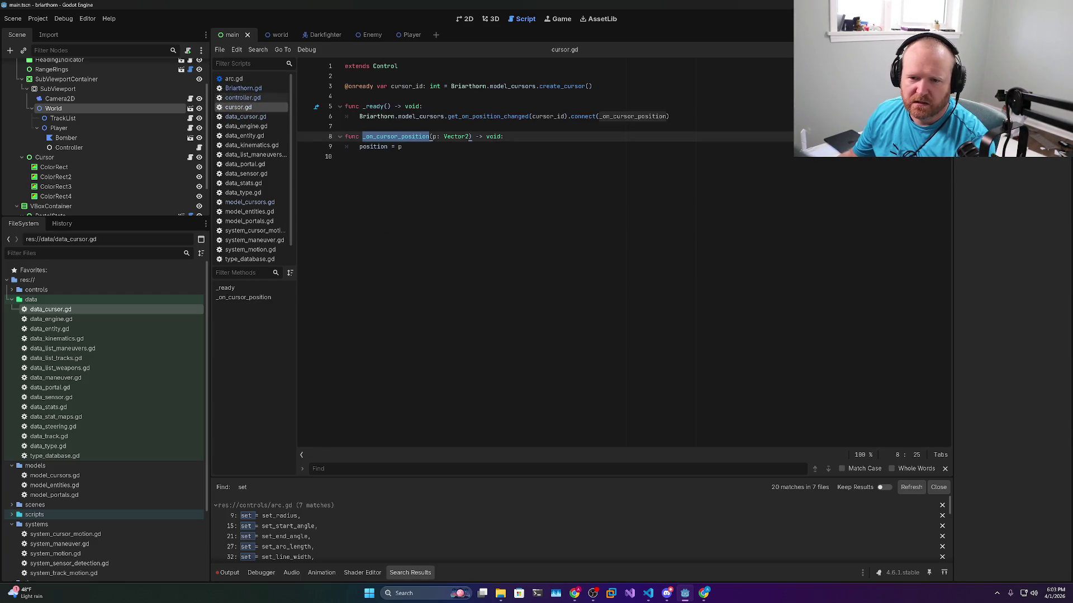
pyautogui.click(446, 86)
pyautogui.hotkey('ctrl', 'shift', 'k')
pyautogui.press('BackSpace')
pyautogui.click(243, 89)
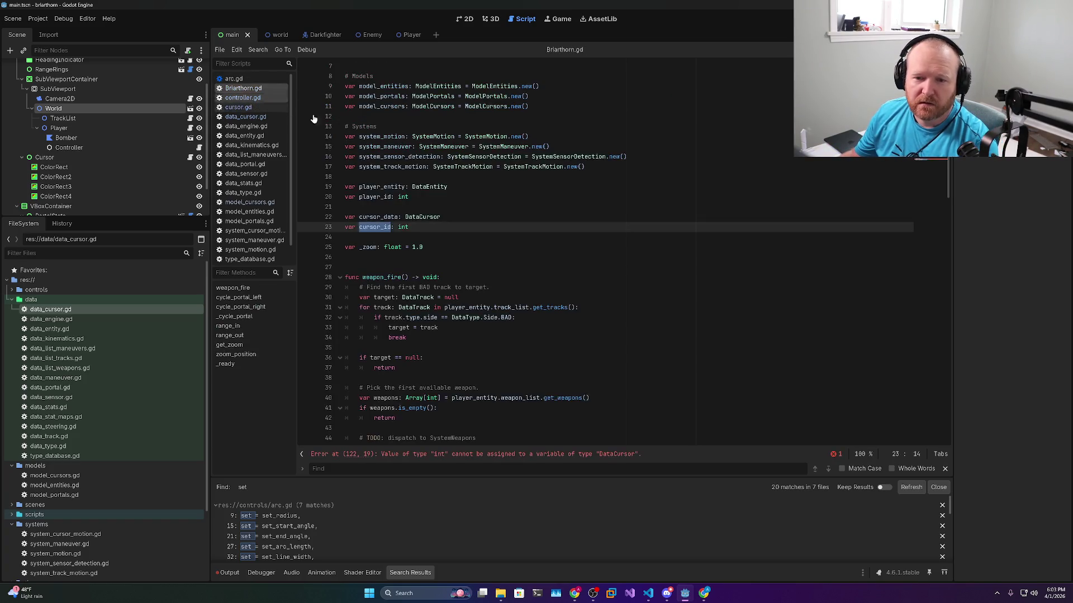
# Step: Add a '# Data' section heading on line 18 of Briarthorn.gd
pyautogui.scroll(2, 605, 251)
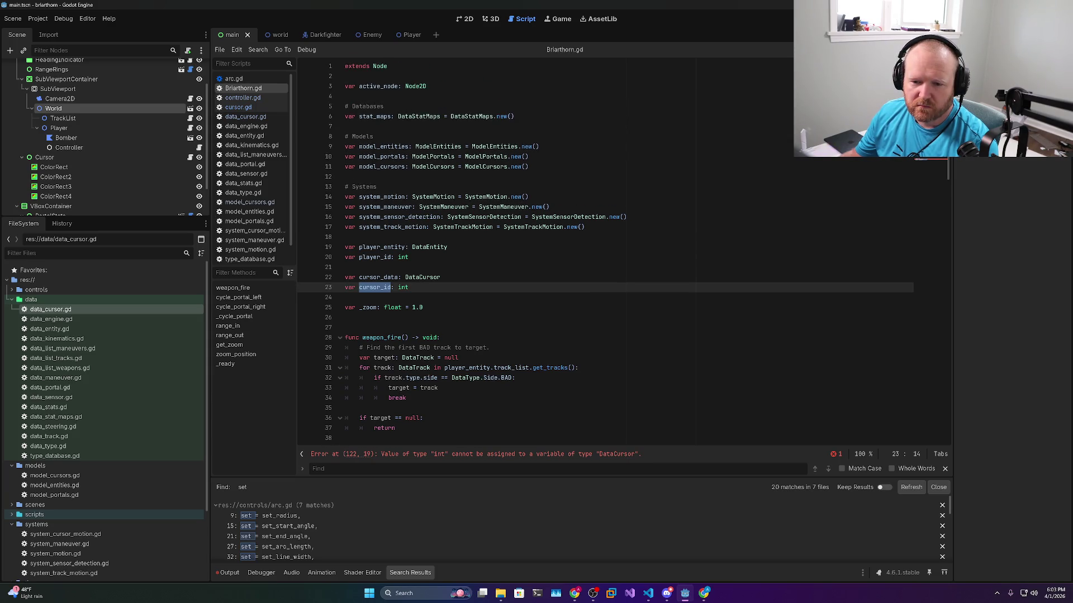
pyautogui.click(347, 237)
pyautogui.press('Return')
pyautogui.write('# Data')
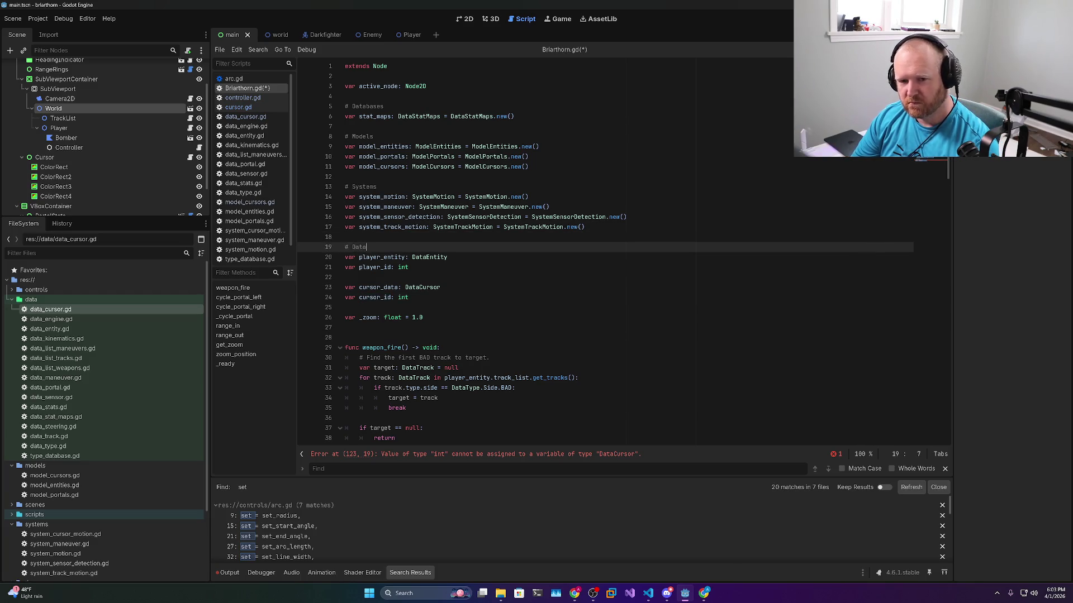
pyautogui.press('Return')
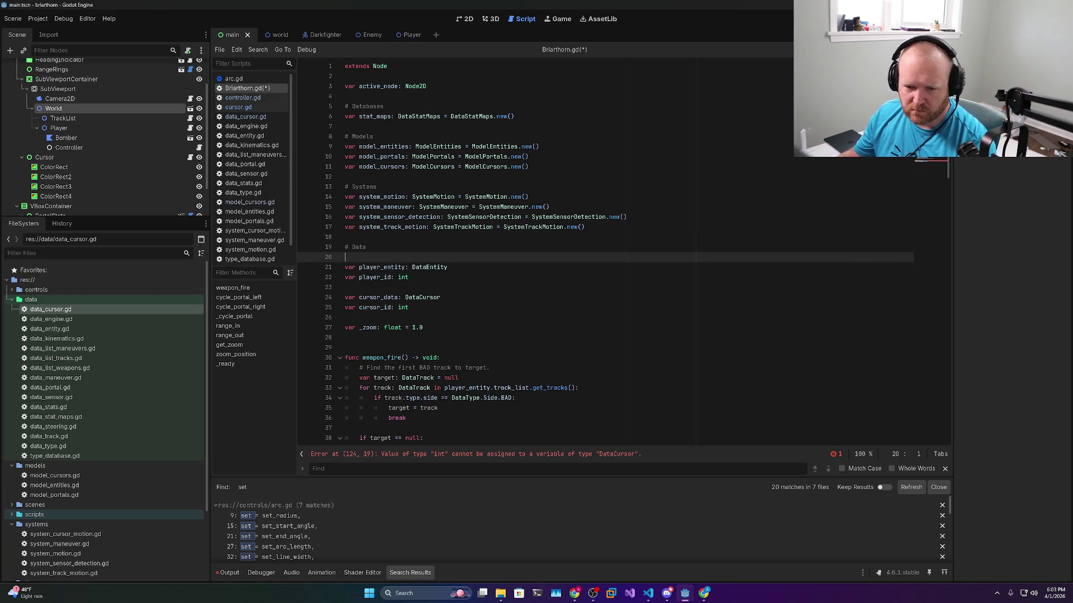
# Step: Initialise cursor_id with the pasted model_cursors.create_cursor() call, remove the duplicate text, and save
pyautogui.click(409, 307)
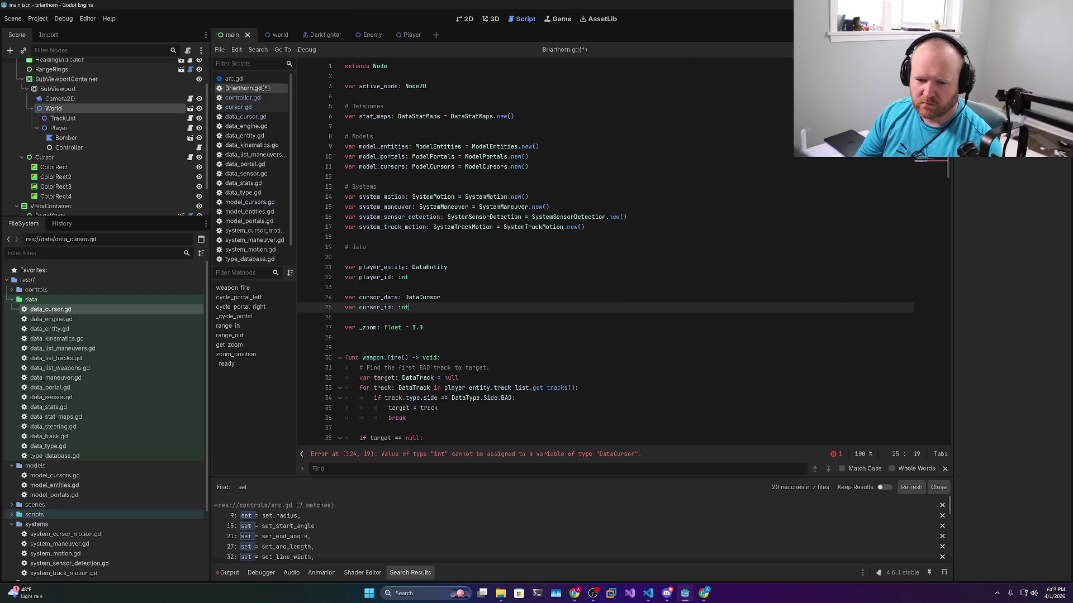
pyautogui.write('@onready var cursor_id: int = Briarthorn.model_cursors.create_cursor()')
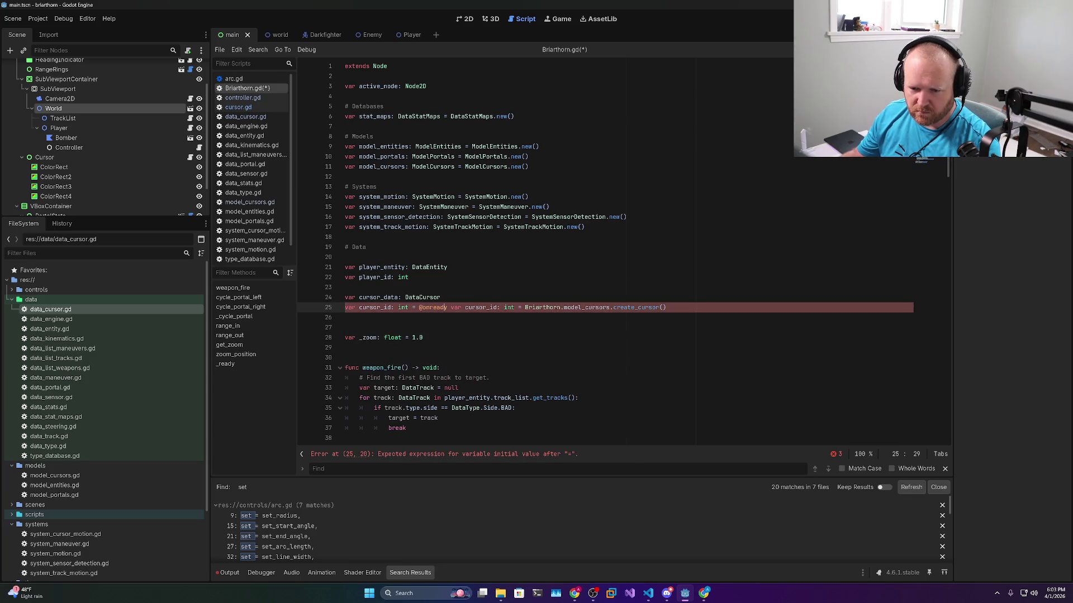
pyautogui.moveTo(525, 307); pyautogui.dragTo(418, 307)
pyautogui.press('BackSpace')
pyautogui.press('Down')
pyautogui.press('Down')
pyautogui.press('BackSpace')
pyautogui.hotkey('ctrl', 's')
# Step: Delete the cursor_data variable line from Briarthorn.gd
pyautogui.click(442, 297)
pyautogui.hotkey('ctrl', 'shift', 'k')
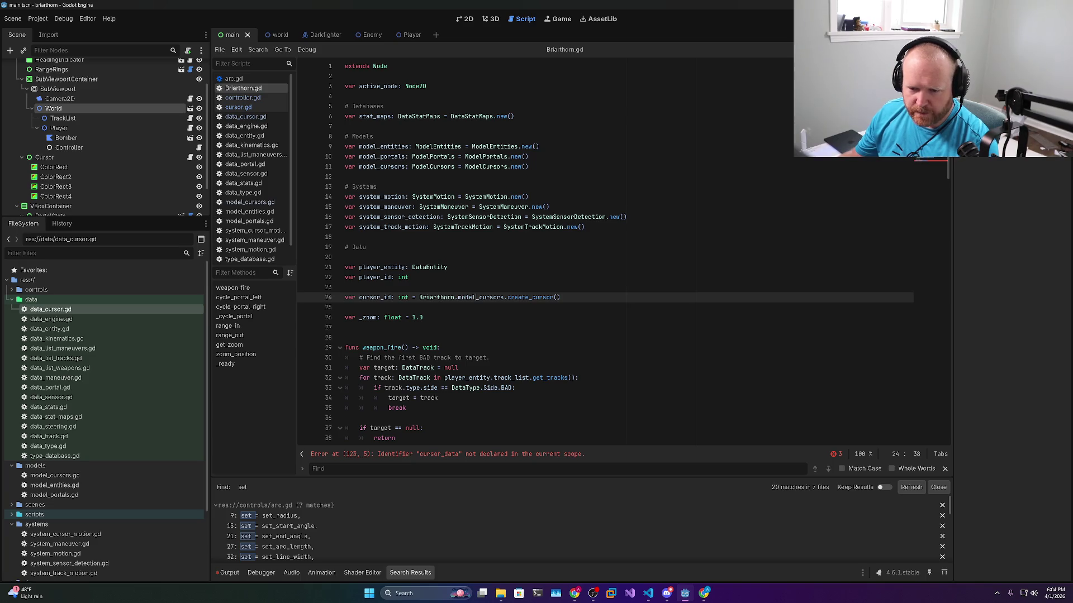
pyautogui.doubleClick(530, 297)
pyautogui.doubleClick(375, 298)
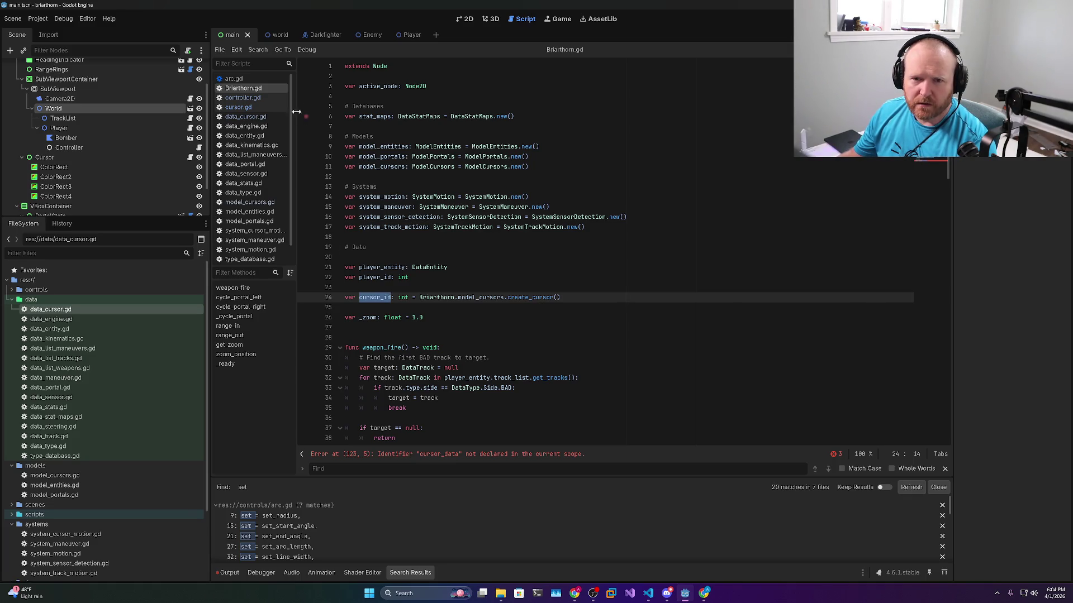
pyautogui.click(240, 98)
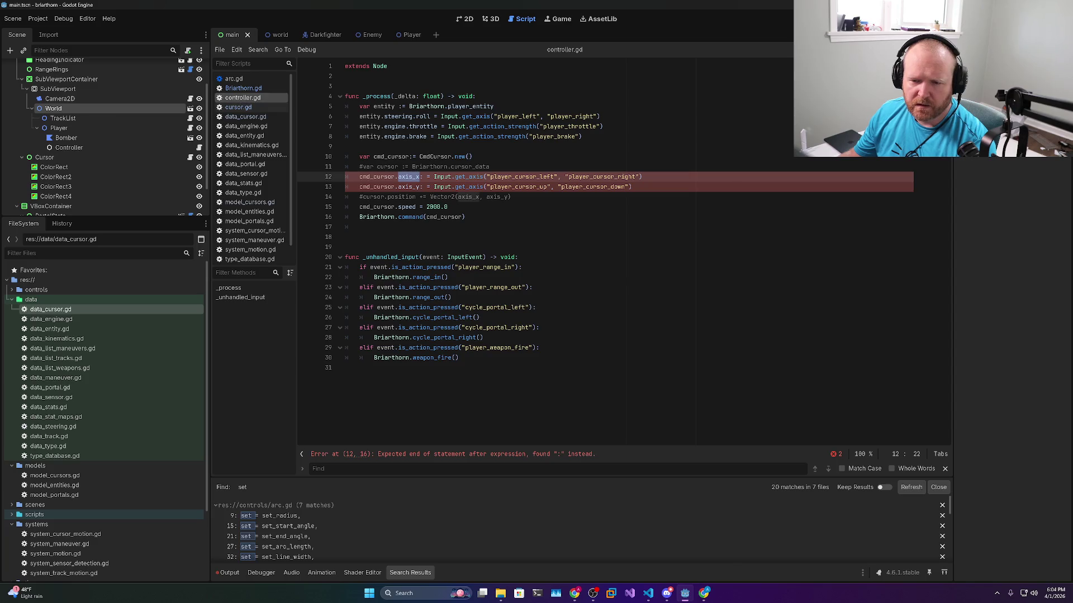
# Step: Replace the commented cursor line with 'cmd_cursor.id = Briarthorn.cursor_id' in controller.gd
pyautogui.click(473, 157)
pyautogui.hotkey('shift', 'Down')
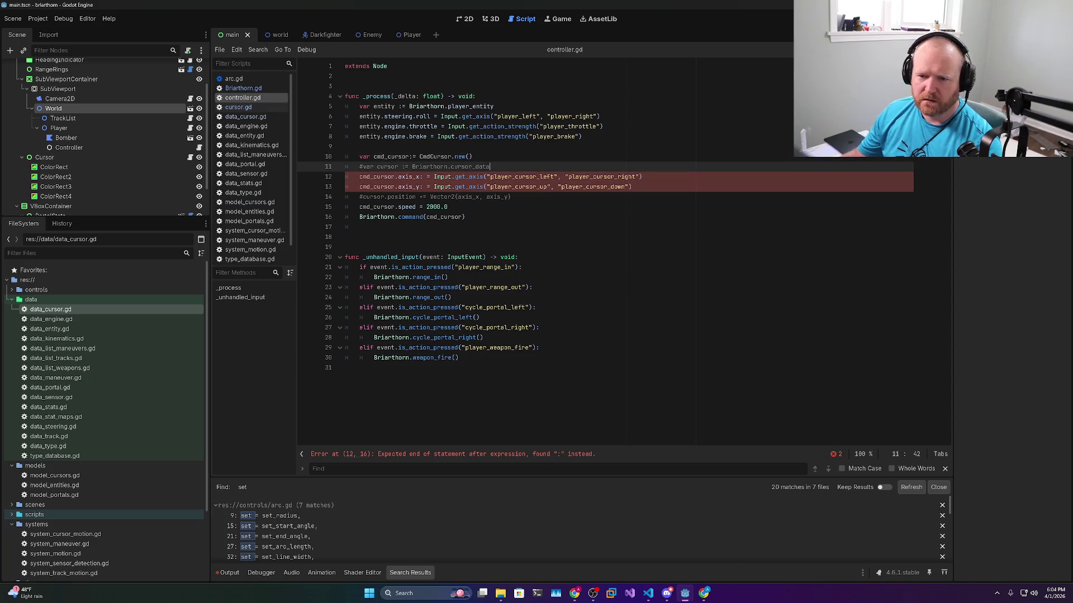
pyautogui.hotkey('shift', 'End')
pyautogui.press('BackSpace')
pyautogui.press('Return')
pyautogui.write('md_cursor.id = Briarthorn.cursor_id')
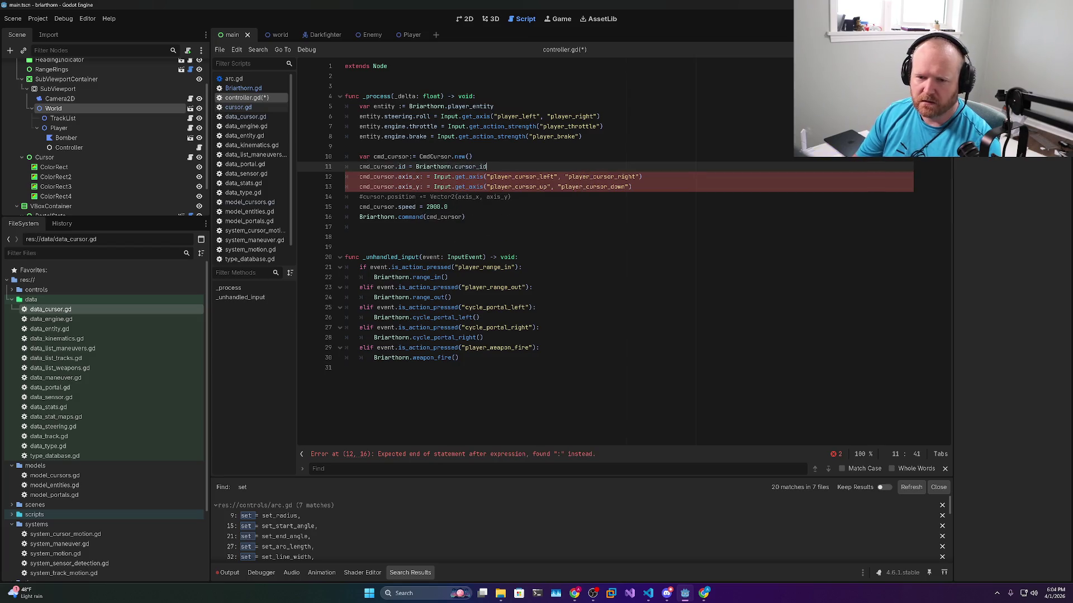
# Step: Delete the commented '#cursor.position += Vector2(...)' line and save controller.gd
pyautogui.click(401, 197)
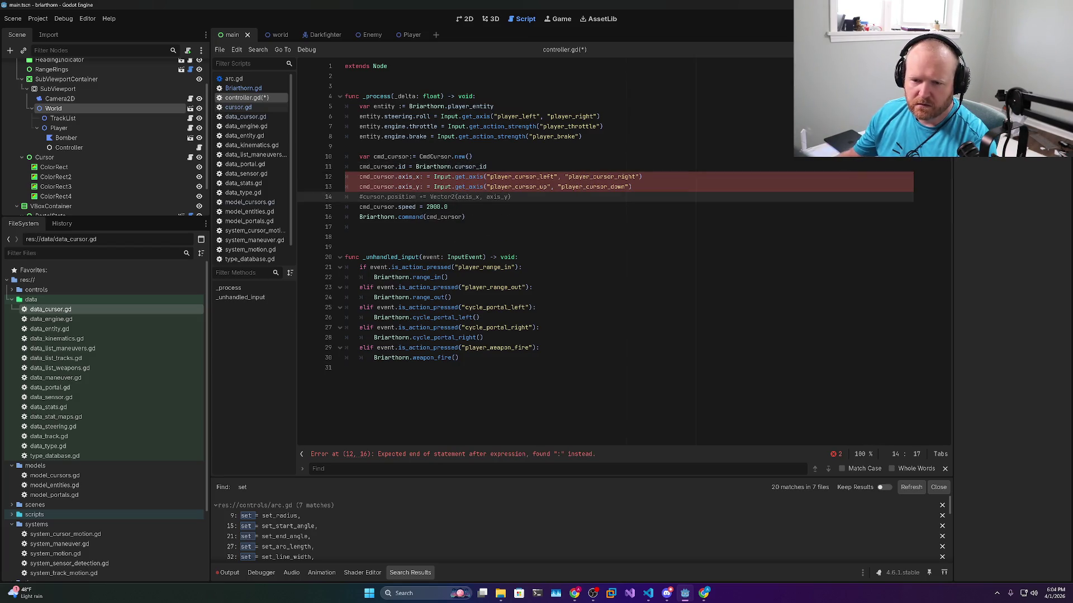
pyautogui.hotkey('ctrl', 'shift', 'k')
pyautogui.hotkey('ctrl', 's')
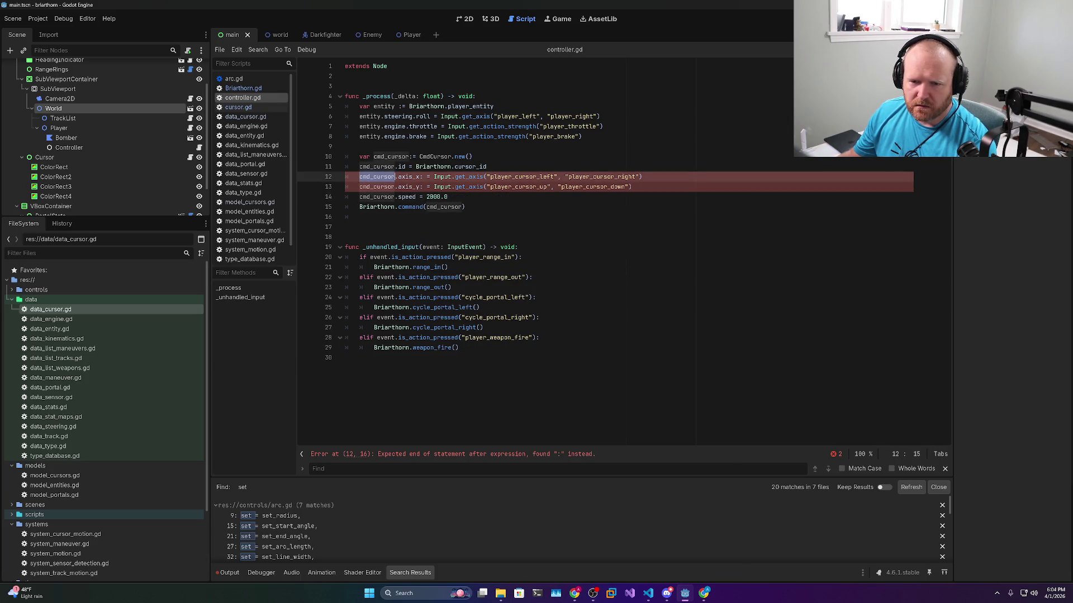
pyautogui.doubleClick(435, 157)
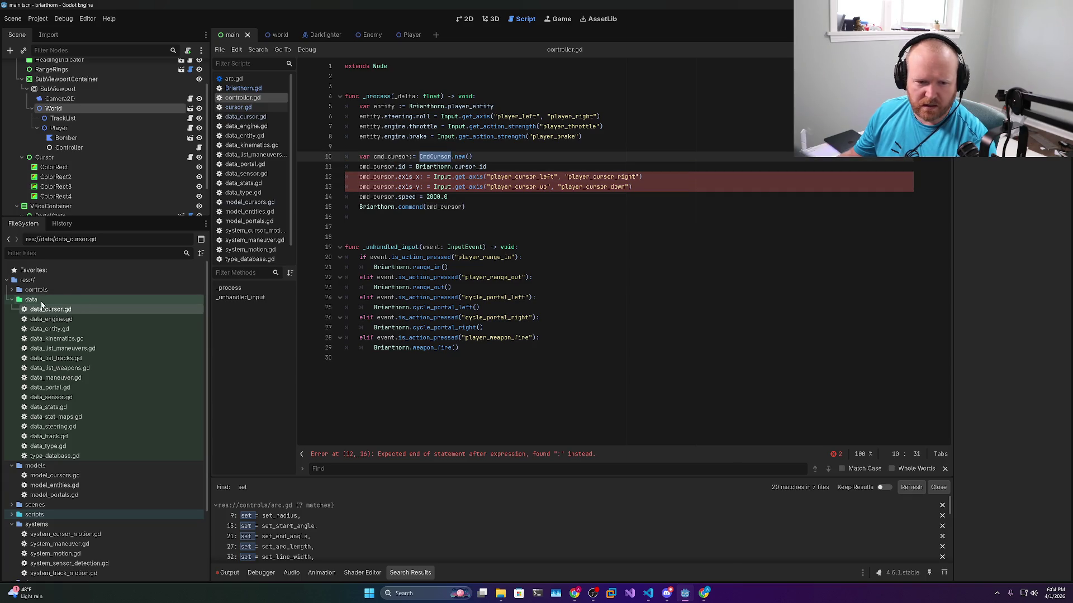
# Step: Collapse the data and models folders and create a 'commands' folder in res://
pyautogui.click(17, 301)
pyautogui.click(13, 301)
pyautogui.click(15, 310)
pyautogui.click(13, 311)
pyautogui.rightClick(31, 281)
pyautogui.moveTo(69, 290)
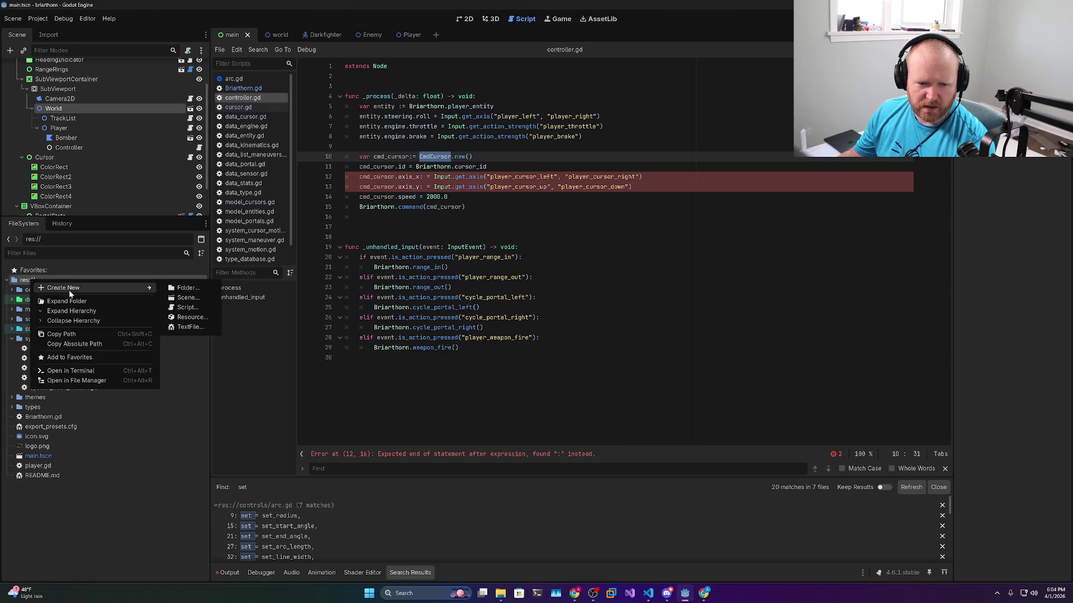
pyautogui.click(186, 291)
pyautogui.write('commands')
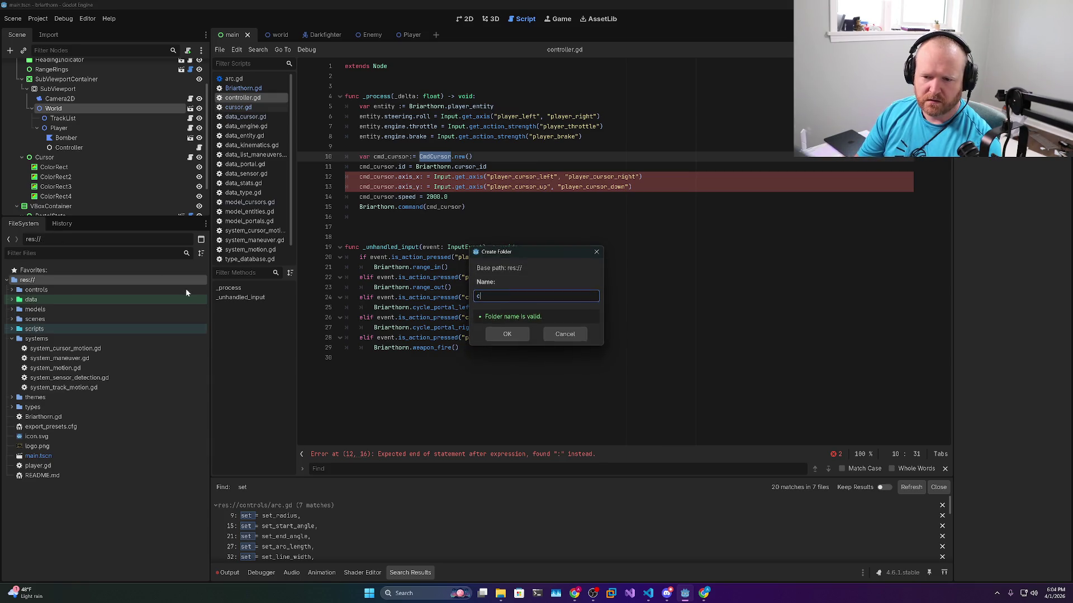
pyautogui.press('Return')
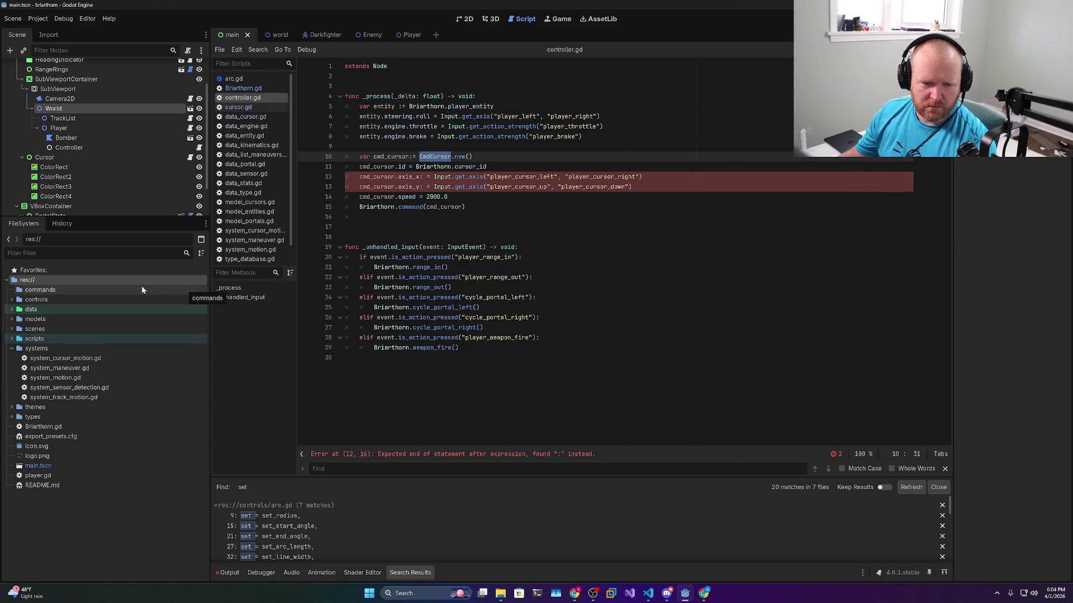
# Step: Create a new script cmd_cursor.gd inside the commands folder
pyautogui.rightClick(67, 290)
pyautogui.moveTo(179, 300)
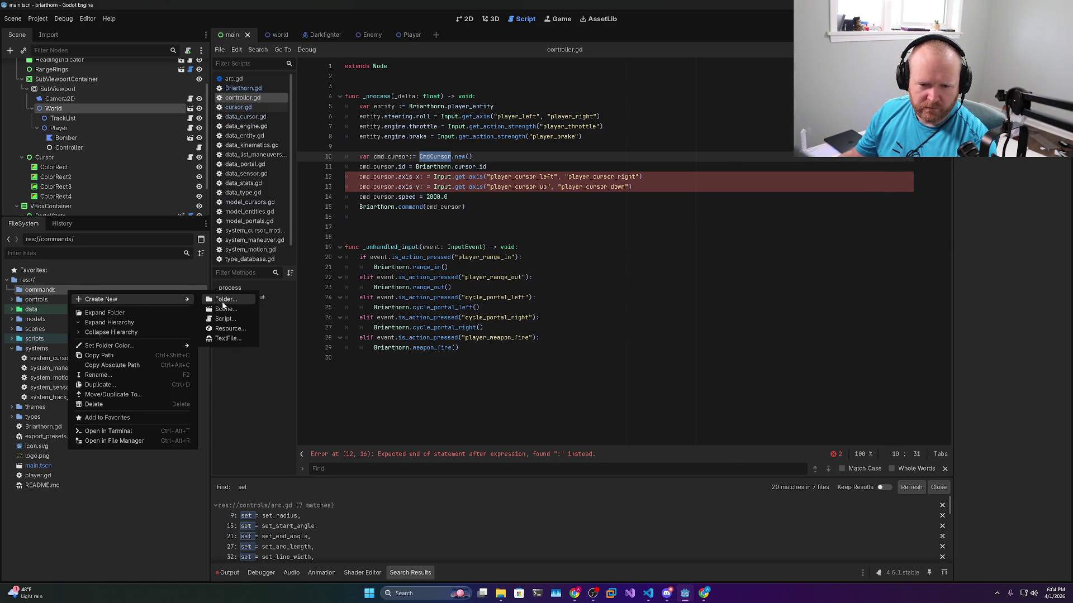
pyautogui.click(226, 319)
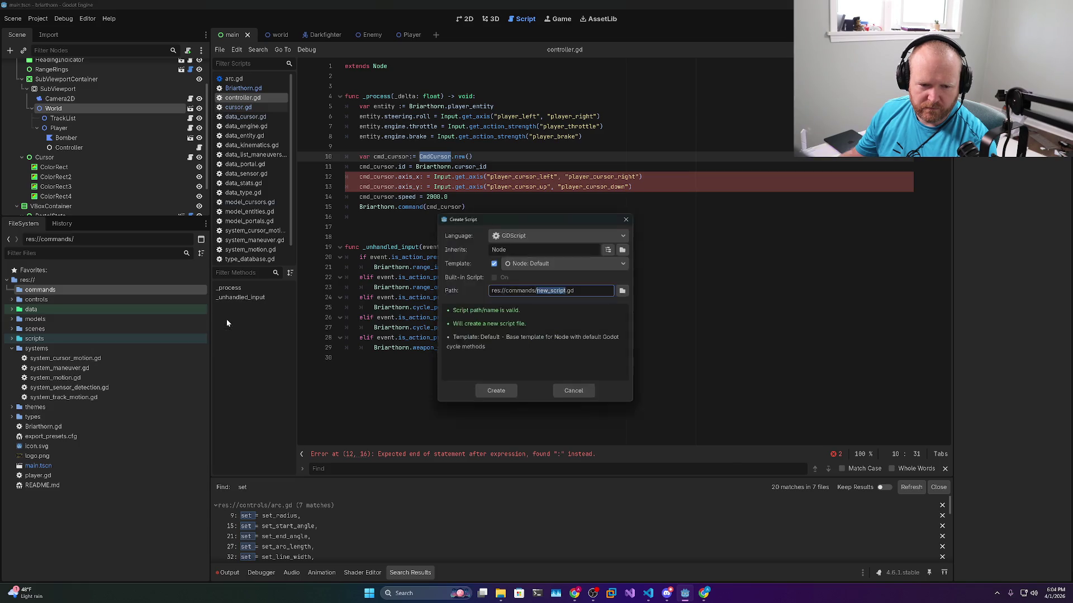
pyautogui.write('cmd_cursor')
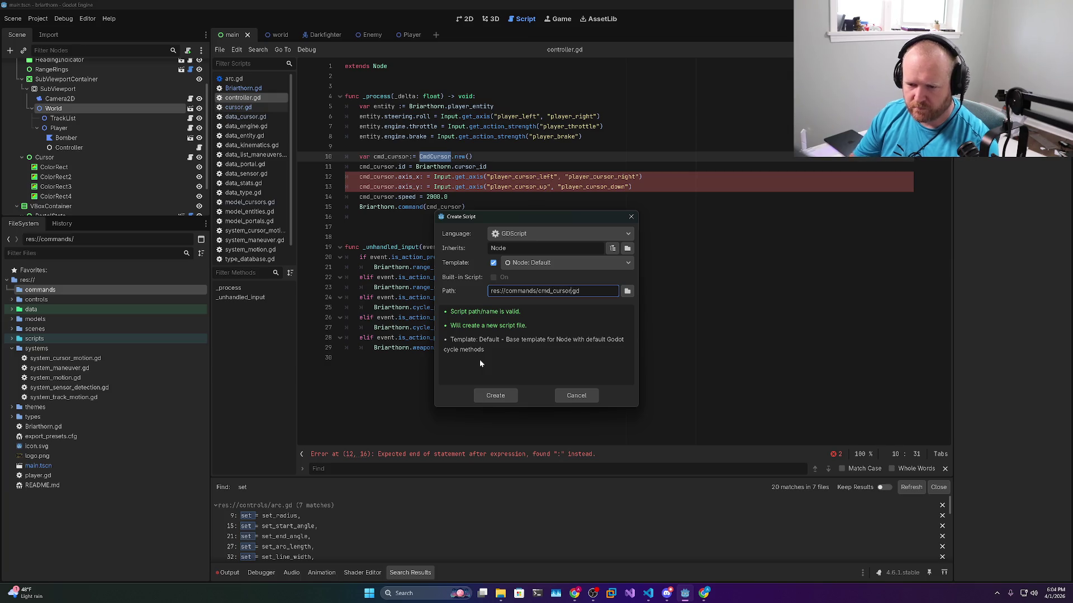
pyautogui.click(493, 394)
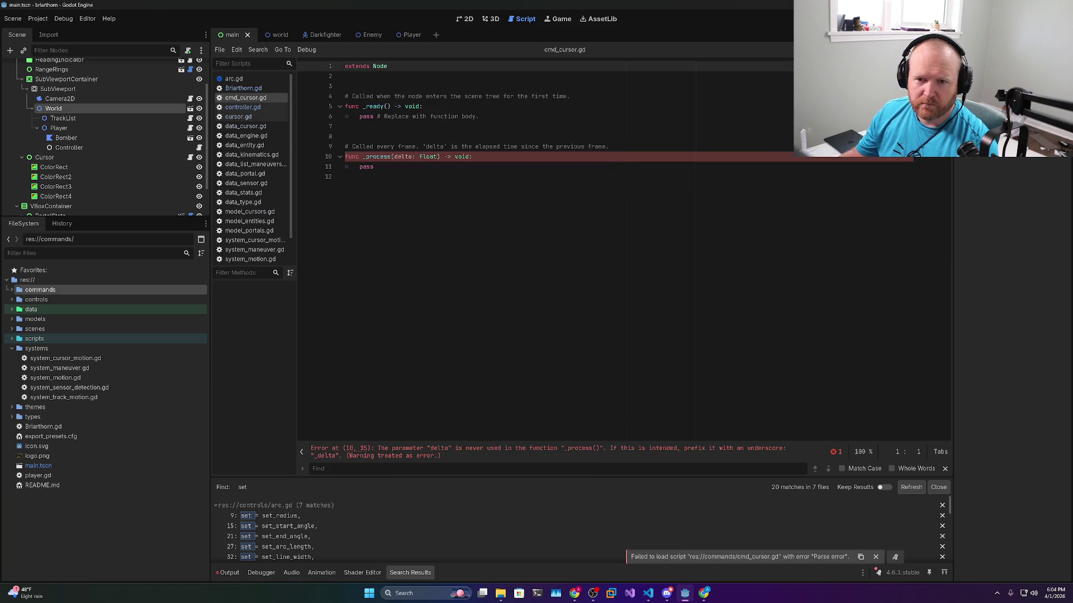
# Step: Add 'class_name CmdCursor', change the base type from Node to Resource, and save
pyautogui.write('class_name')
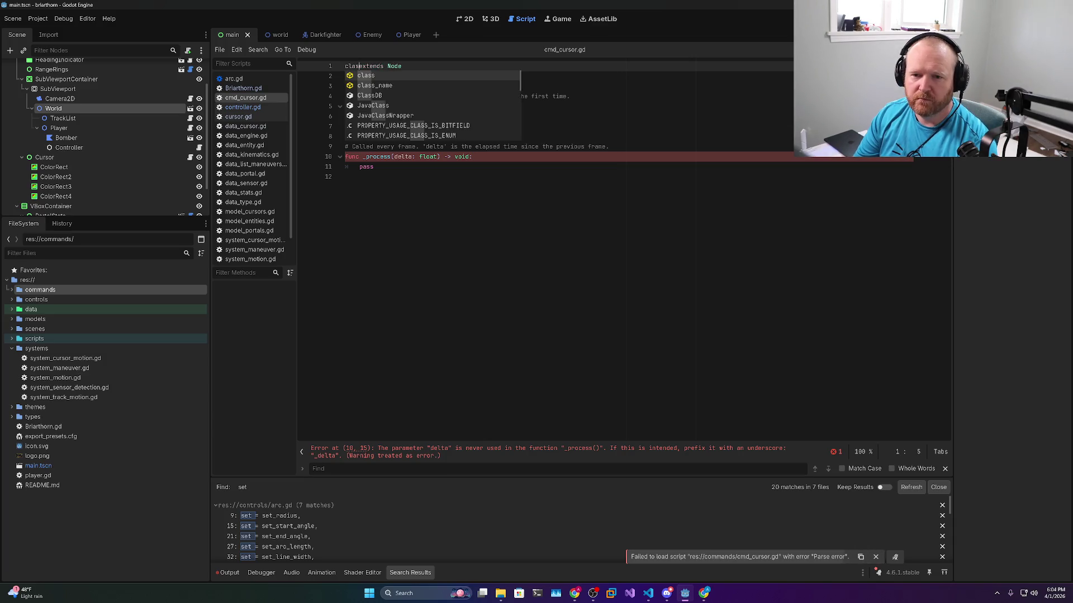
pyautogui.write(' CmdC')
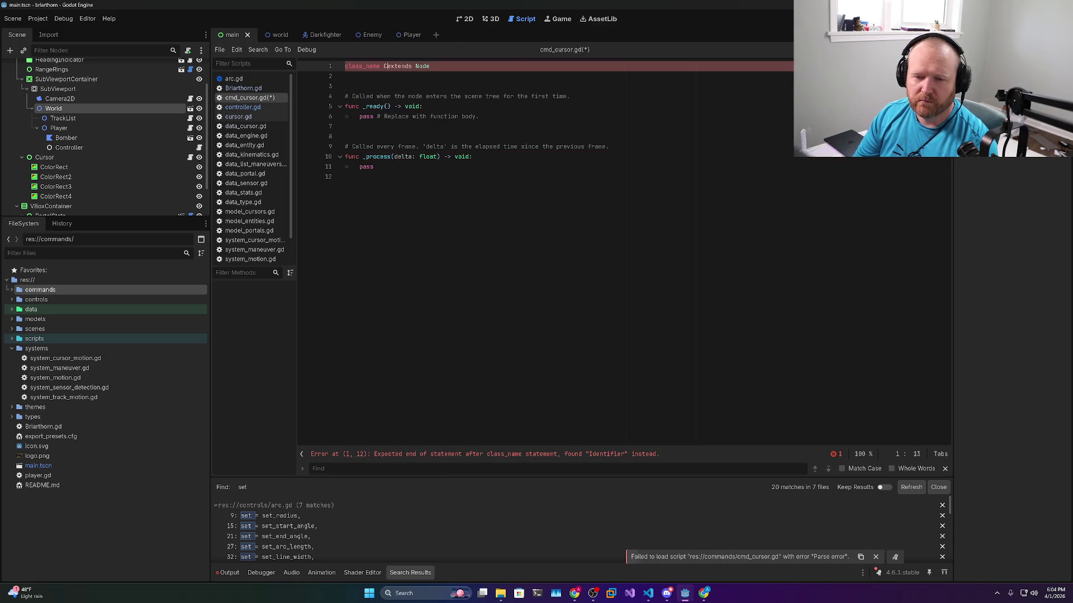
pyautogui.write('ursor')
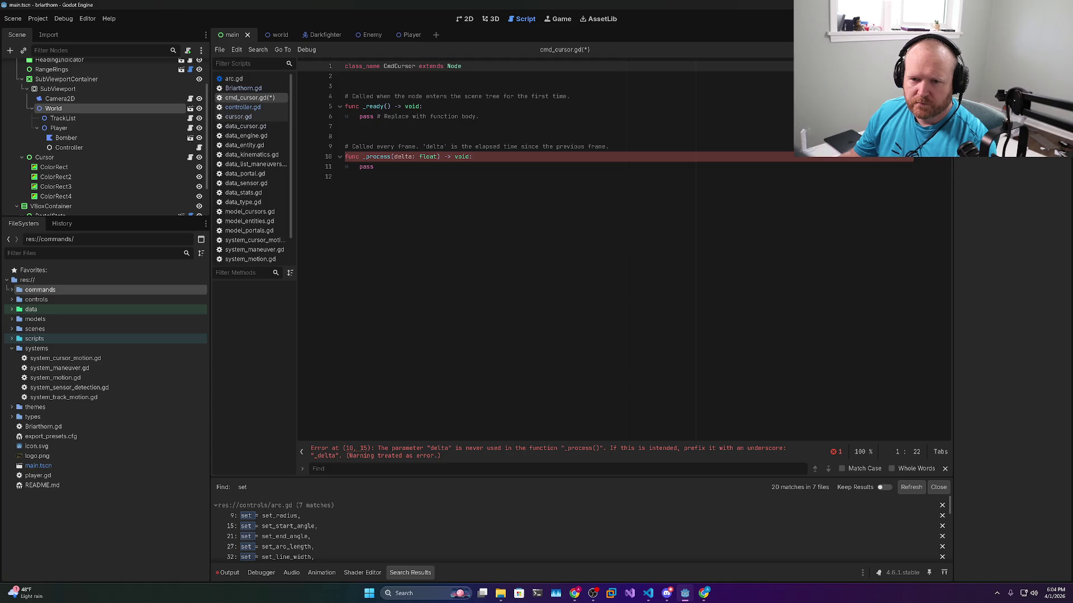
pyautogui.doubleClick(454, 66)
pyautogui.write('Resource')
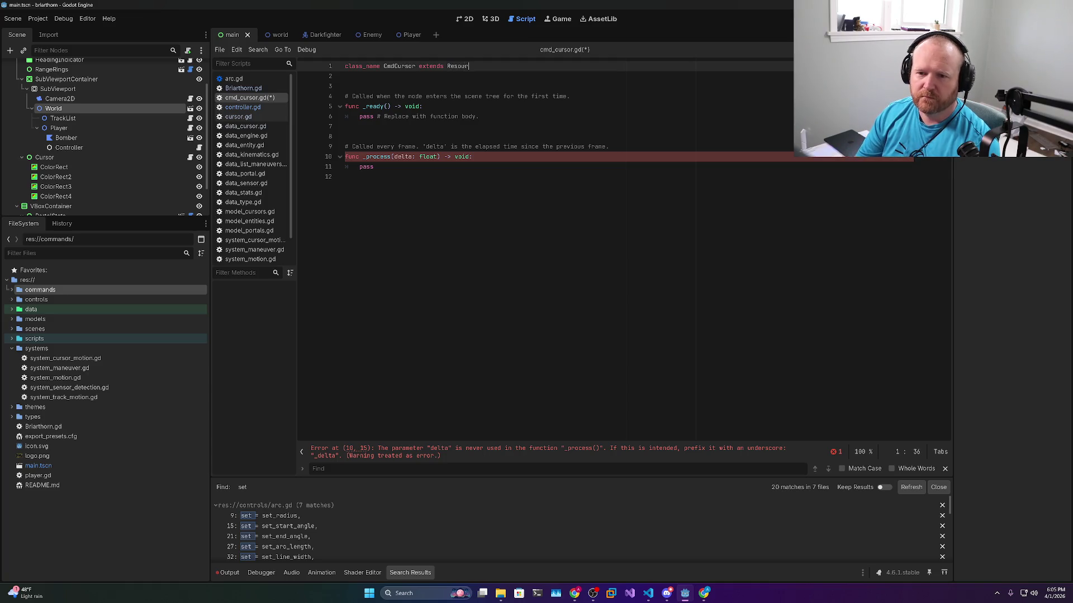
pyautogui.click(358, 136)
pyautogui.hotkey('ctrl', 's')
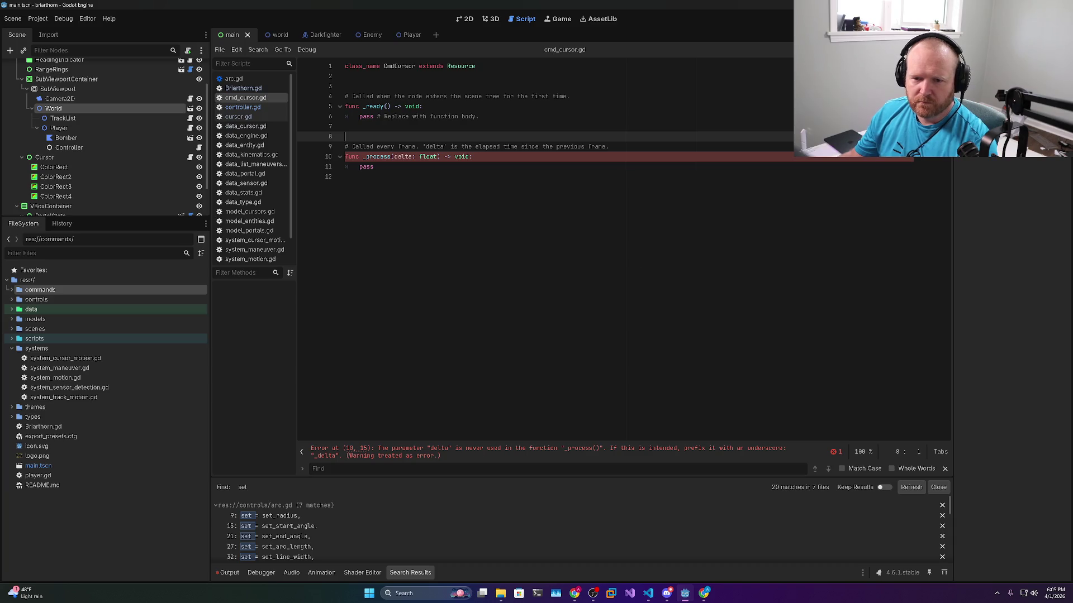
# Step: Delete the template _ready and _process functions from cmd_cursor.gd
pyautogui.press('Down')
pyautogui.hotkey('ctrl', 'shift', 'k')
pyautogui.hotkey('ctrl', 'shift', 'k')
pyautogui.hotkey('ctrl', 'shift', 'k')
pyautogui.click(391, 96)
pyautogui.hotkey('ctrl', 'shift', 'k')
pyautogui.hotkey('ctrl', 'shift', 'k')
pyautogui.hotkey('ctrl', 'shift', 'k')
pyautogui.hotkey('ctrl', 'shift', 'k')
pyautogui.click(346, 86)
# Step: Add fields id: int = 0, axis_x and axis_y: float = 0.0, and speed: float, then save
pyautogui.write('var axis_x: f')
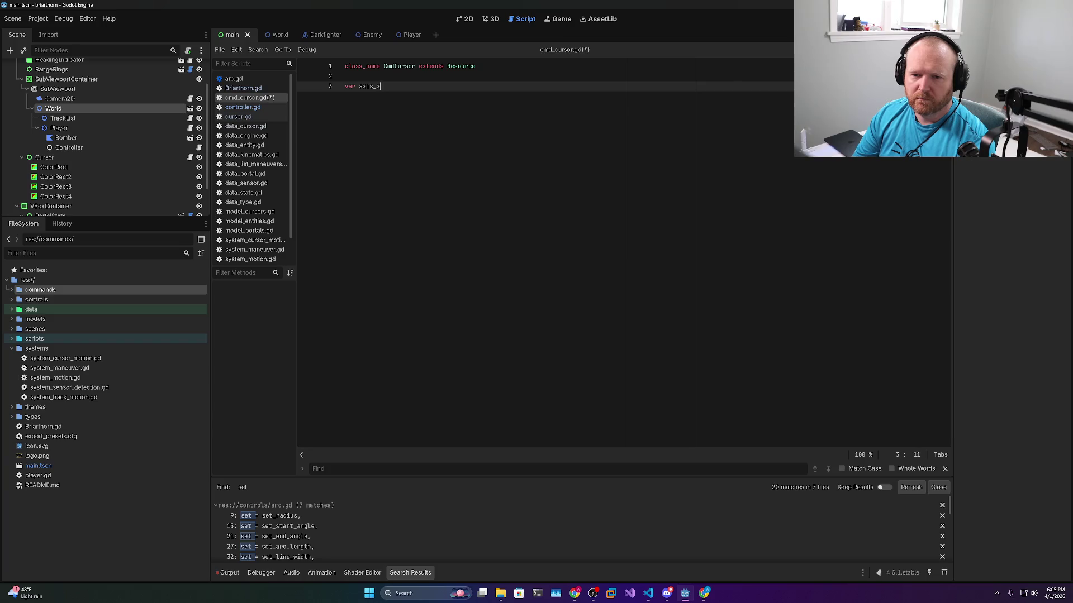
pyautogui.write('loat = 0.0')
pyautogui.press('Return')
pyautogui.write('ar axis_y:')
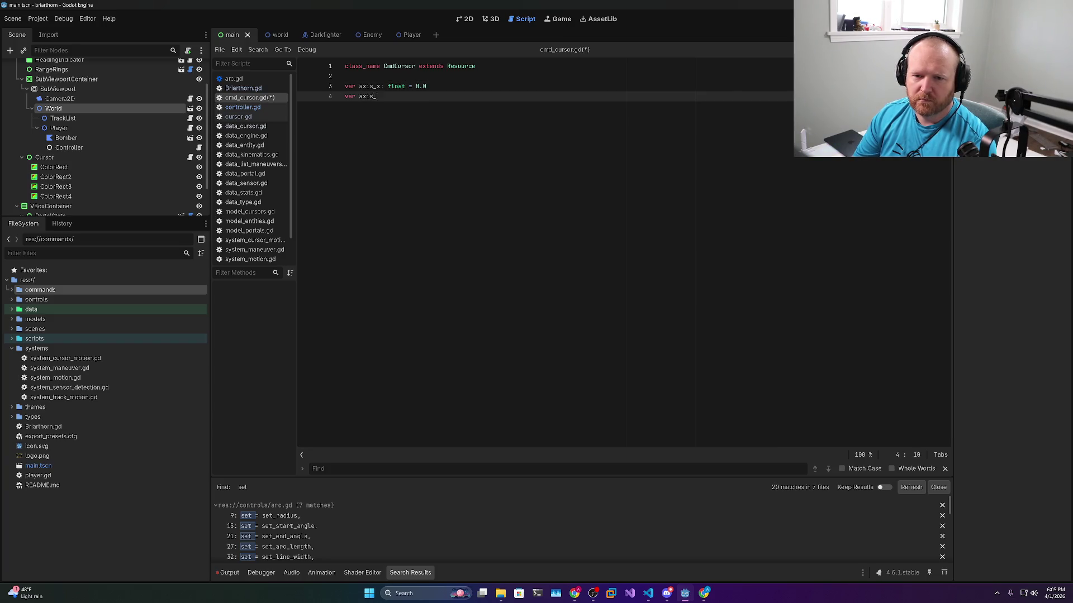
pyautogui.write(' float = 0.0')
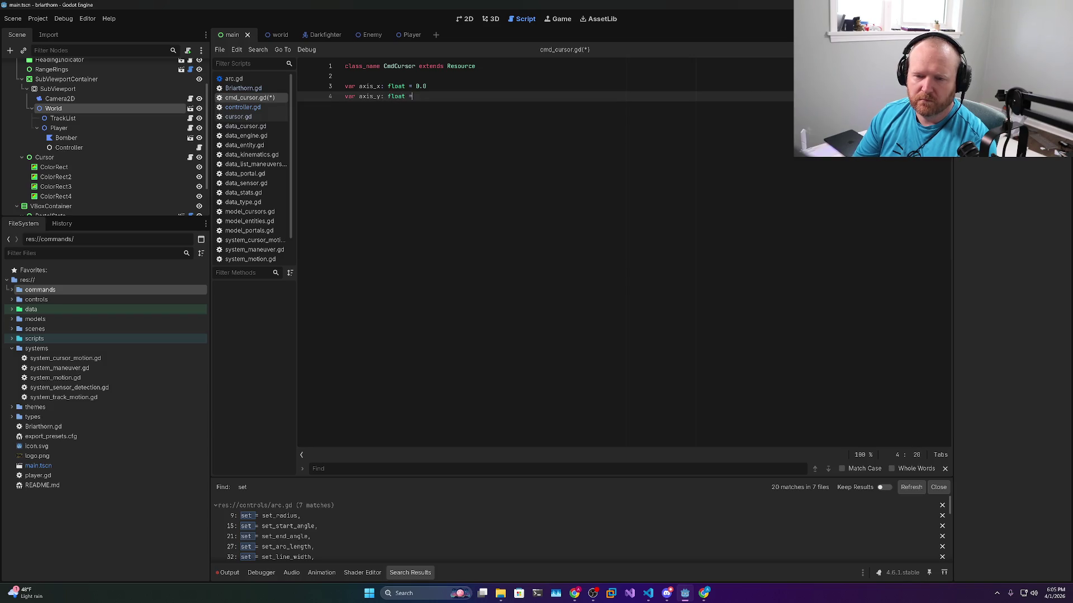
pyautogui.press('Return')
pyautogui.write('ar speed: f')
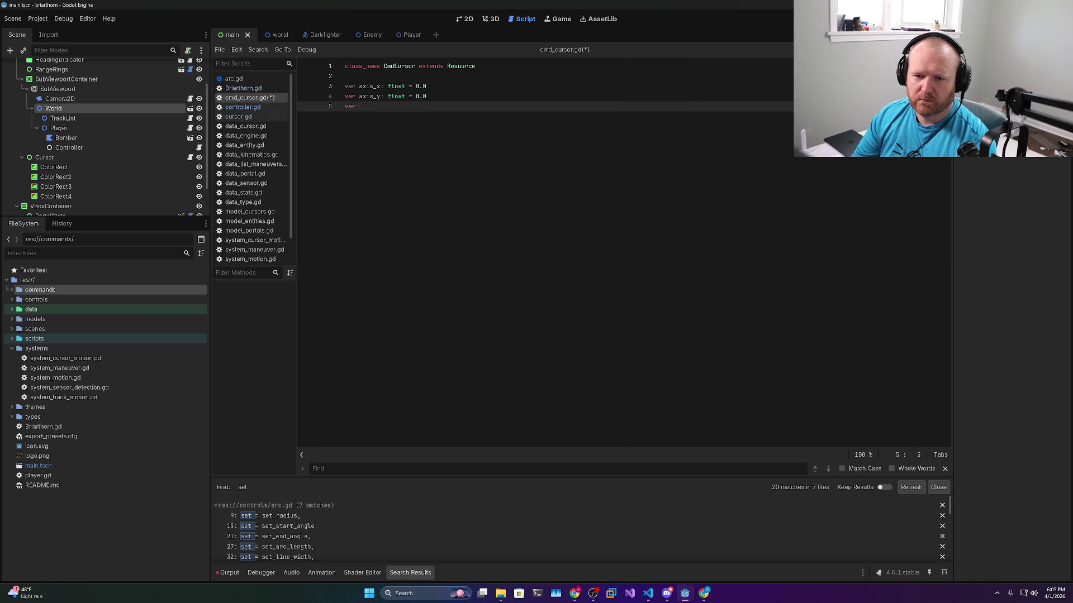
pyautogui.write('loat = 0')
pyautogui.click(345, 76)
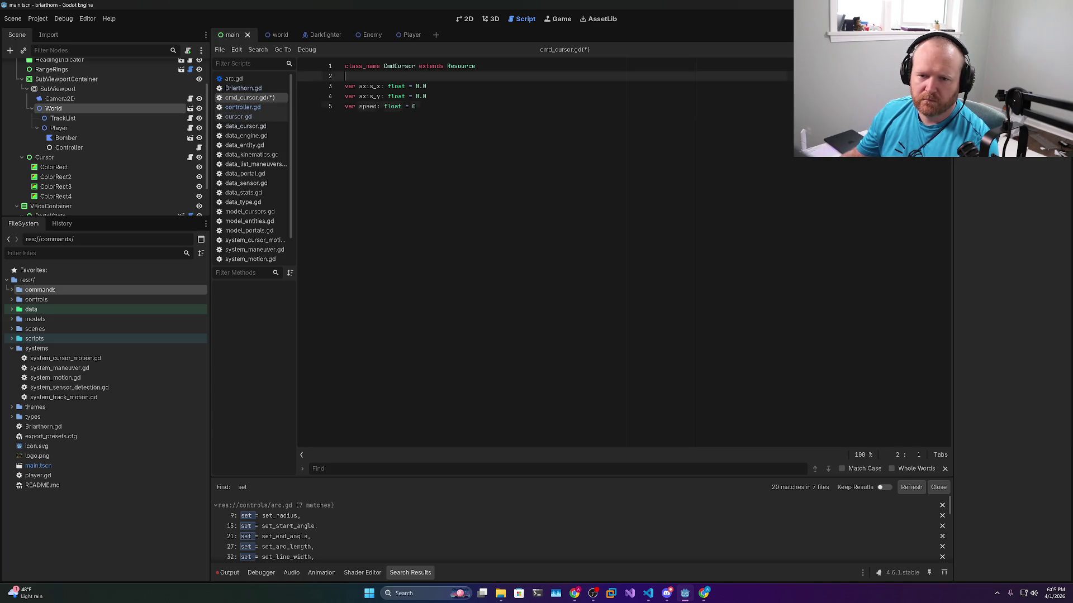
pyautogui.press('Return')
pyautogui.write('var id: ')
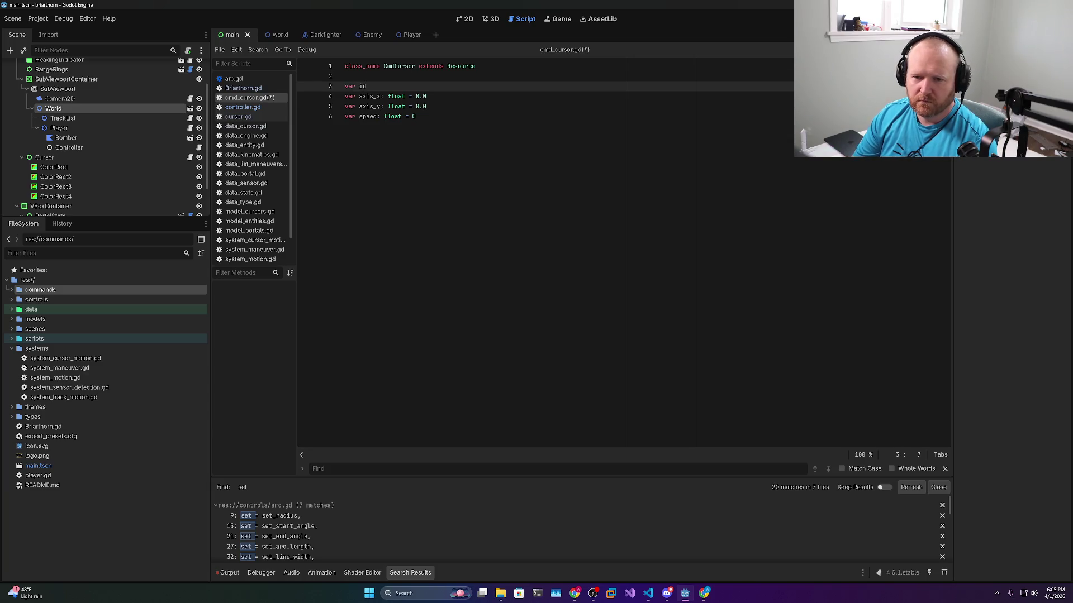
pyautogui.write('int = 0')
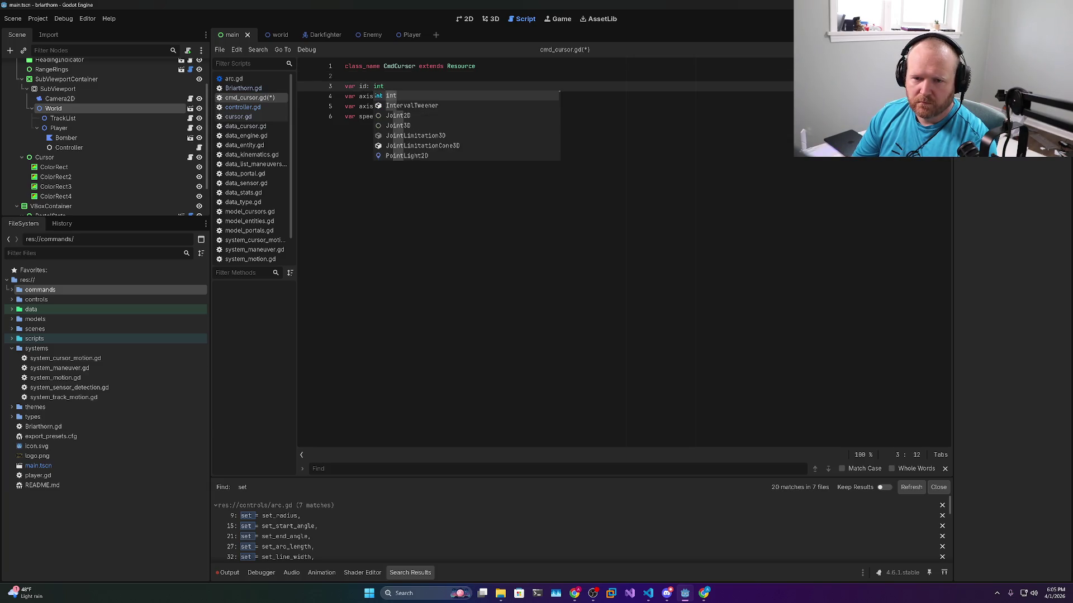
pyautogui.hotkey('ctrl', 's')
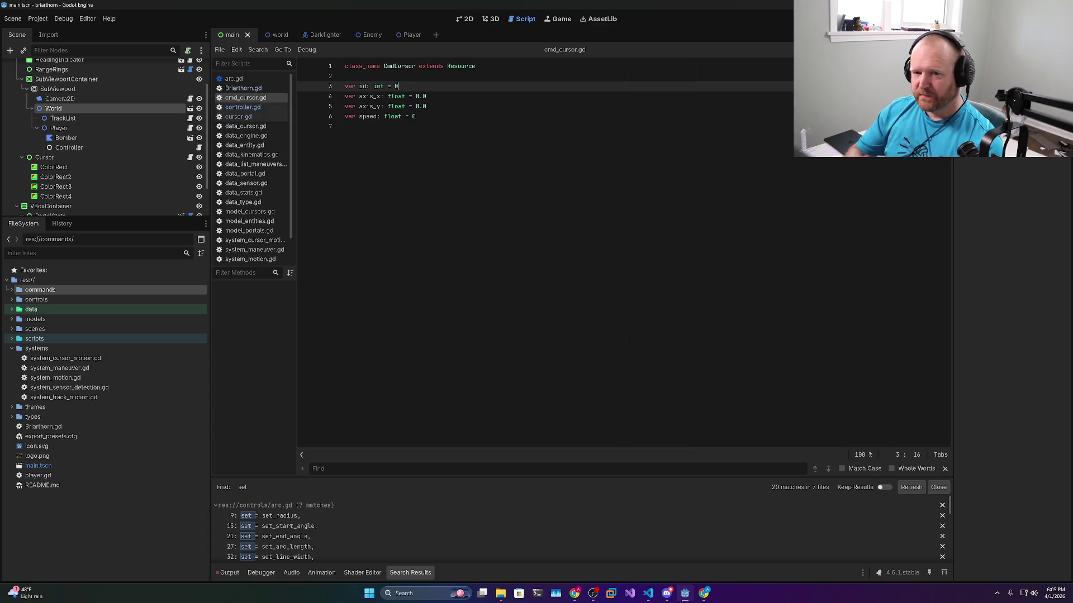
# Step: Begin a new function declaration below the speed field
pyautogui.click(416, 116)
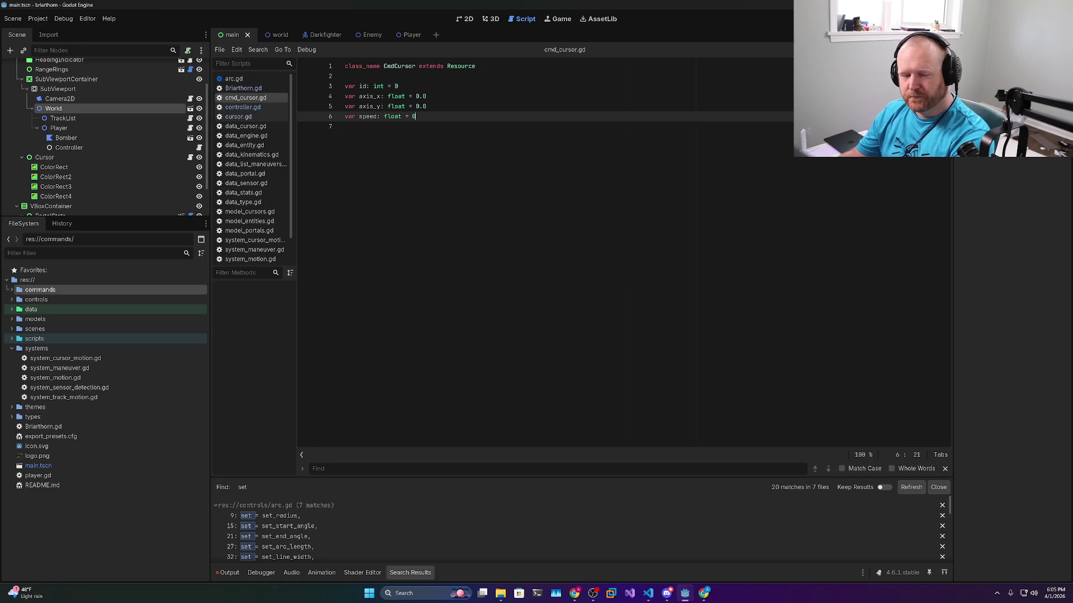
pyautogui.press('Return')
pyautogui.press('Return')
pyautogui.write('func exe')
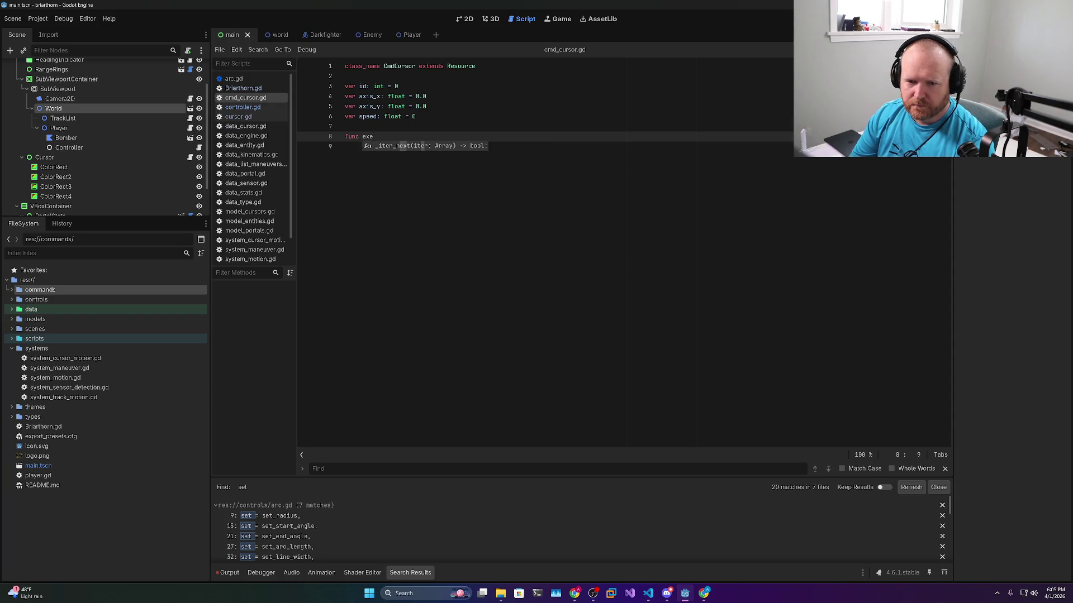
# Step: Define func _execute(): with the body Briarthorn.model_cursors.update(self), using autocomplete
pyautogui.press('BackSpace')
pyautogui.press('BackSpace')
pyautogui.press('BackSpace')
pyautogui.write('_execute')
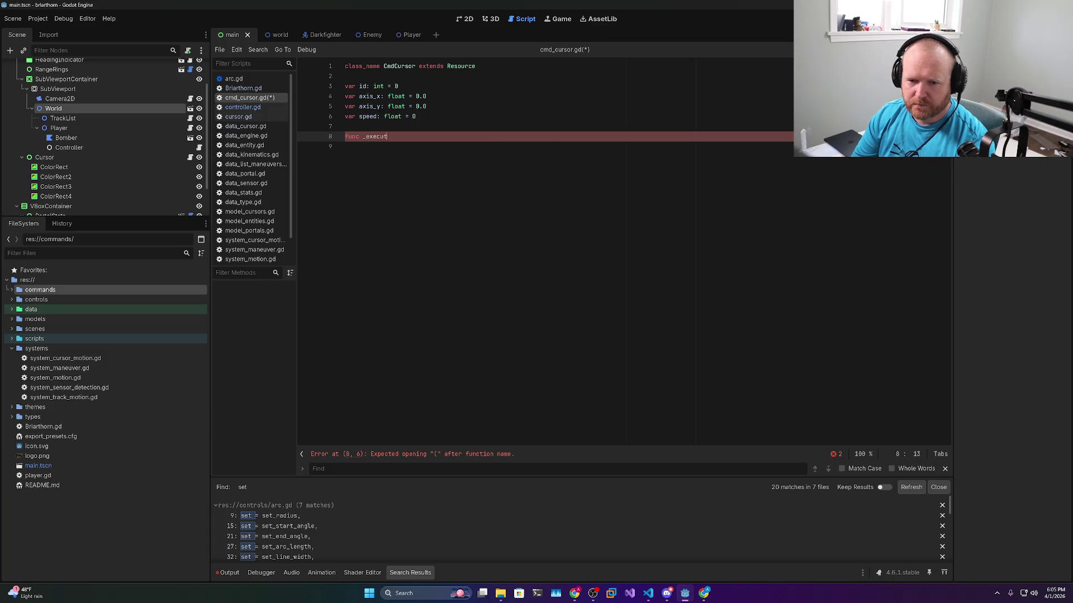
pyautogui.write('(')
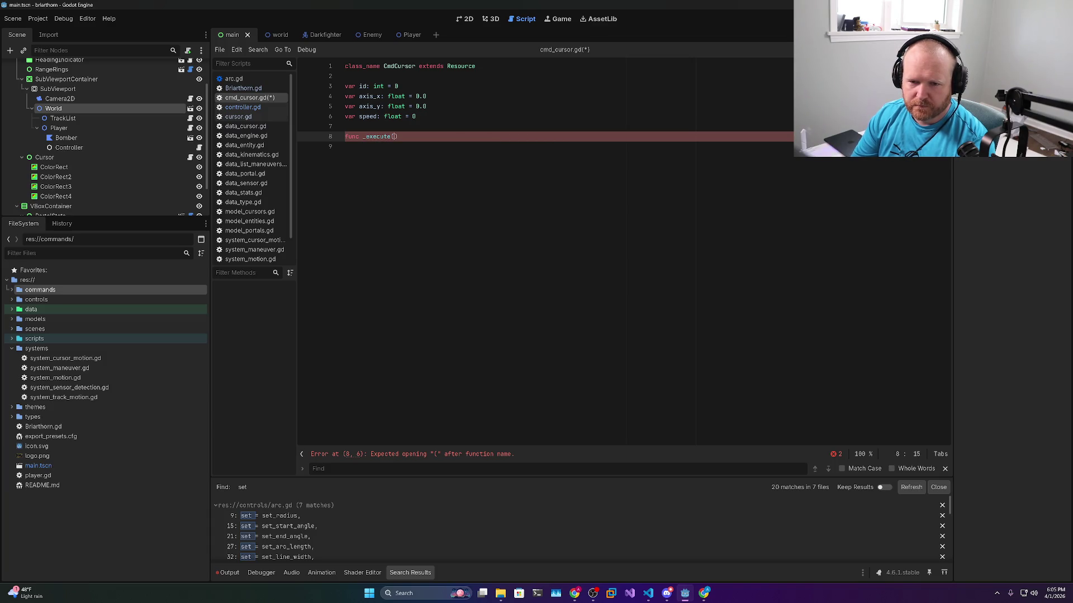
pyautogui.write('):')
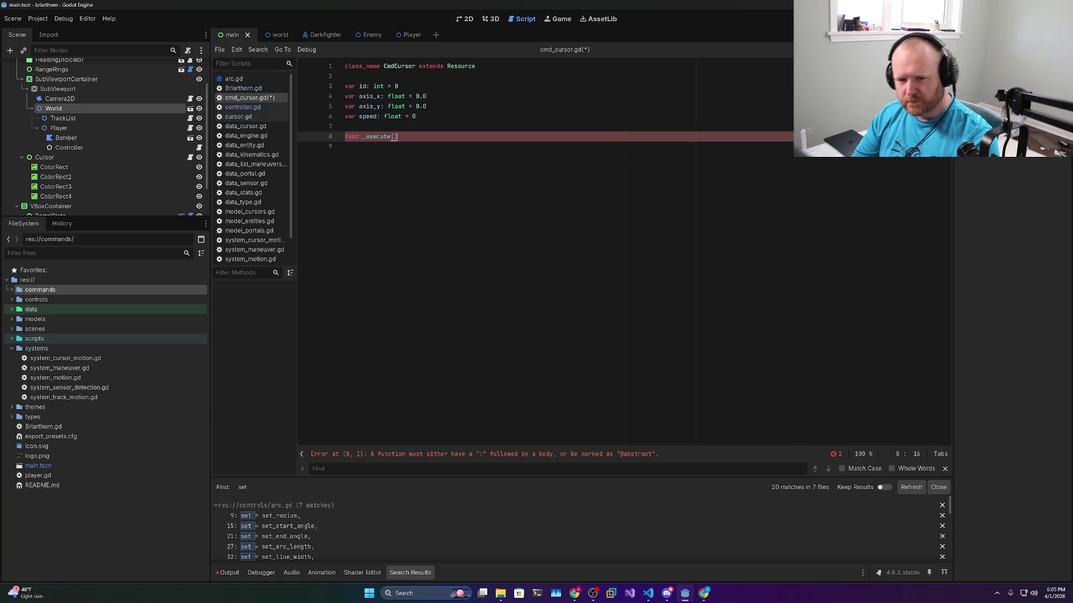
pyautogui.press('Return')
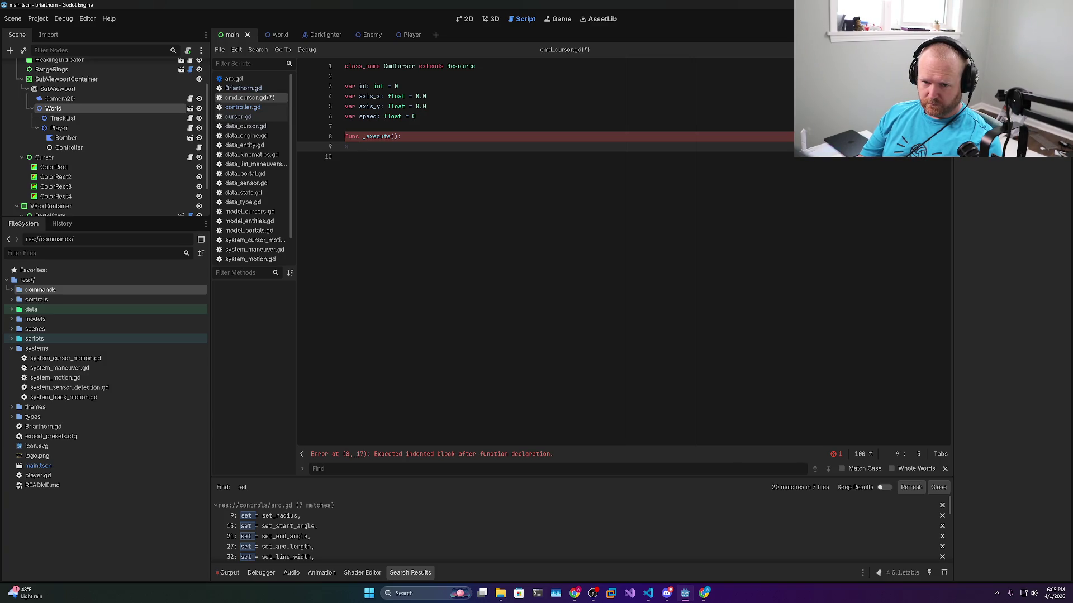
pyautogui.write('Briarth')
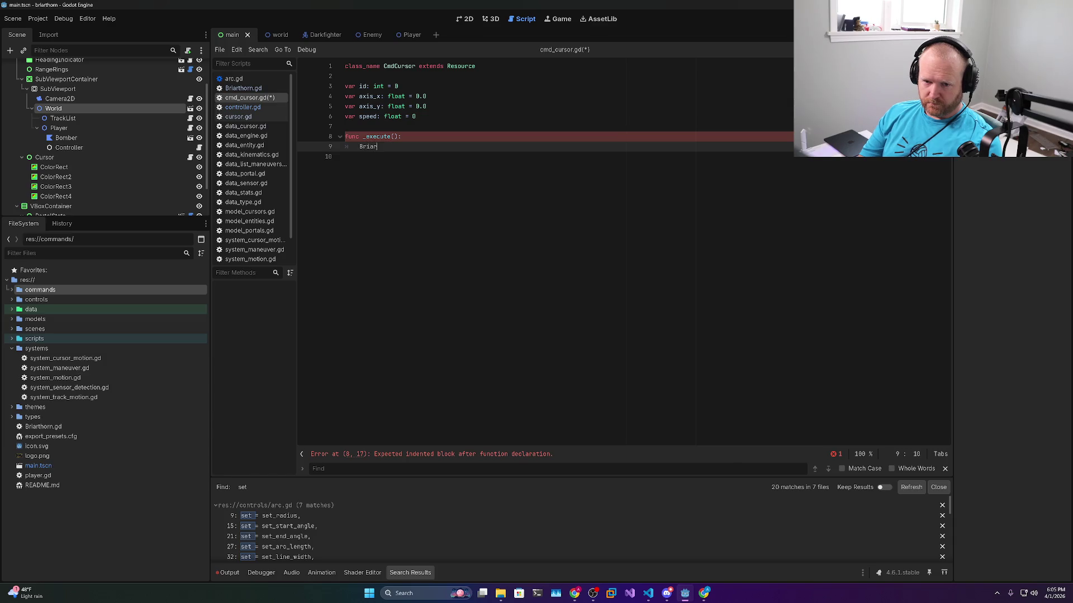
pyautogui.press('Return')
pyautogui.write('.')
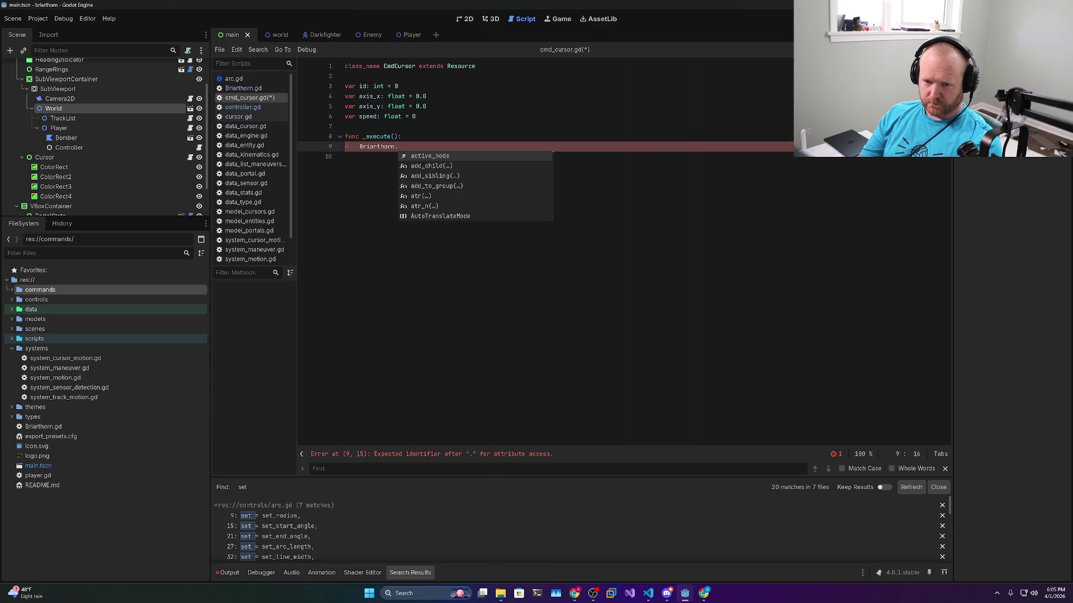
pyautogui.write('model_')
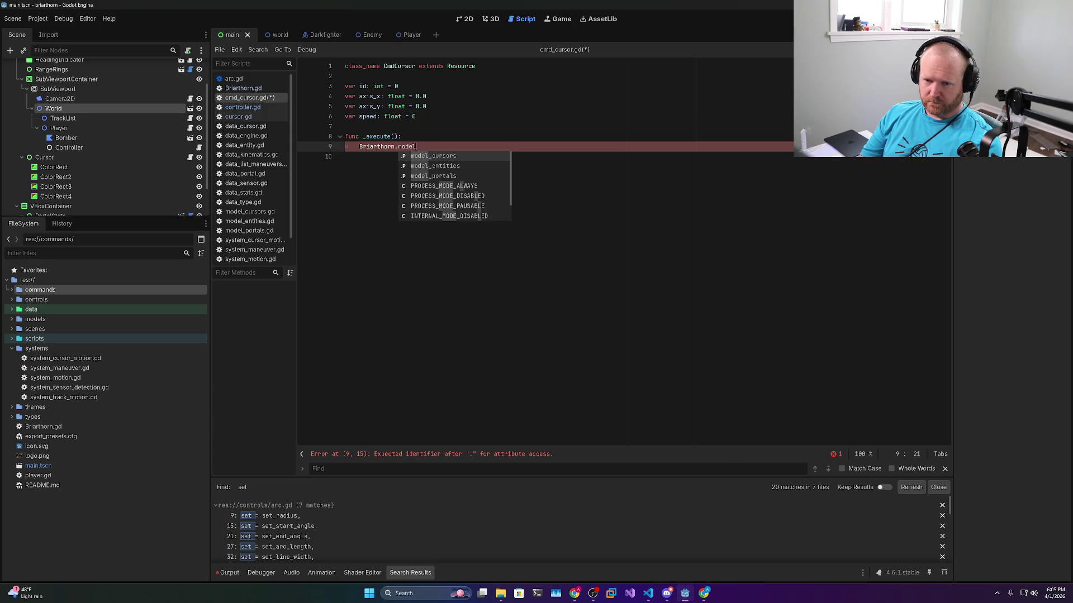
pyautogui.press('Return')
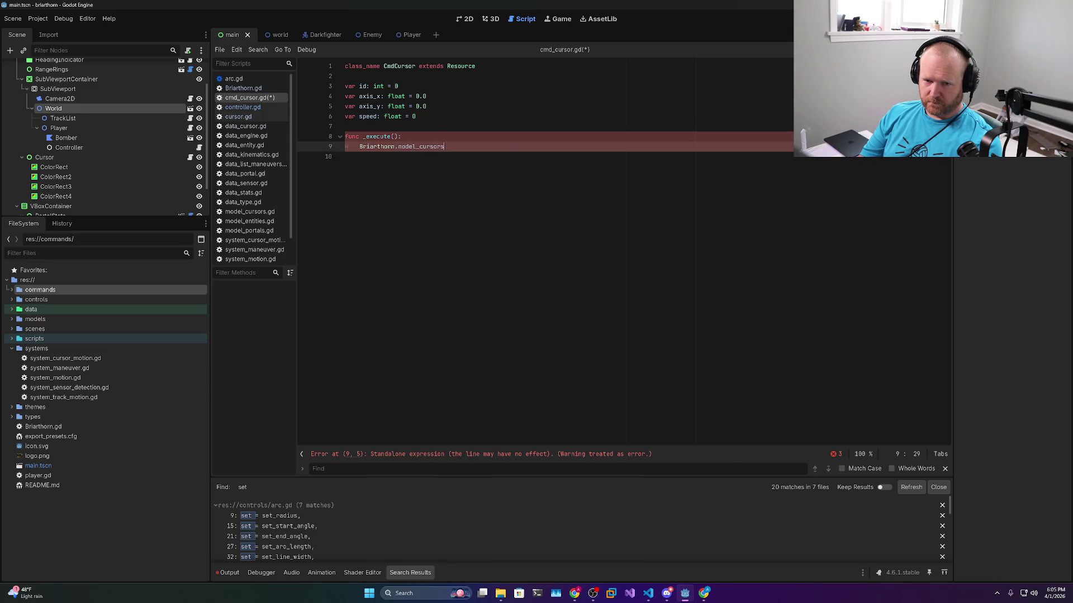
pyautogui.write('.')
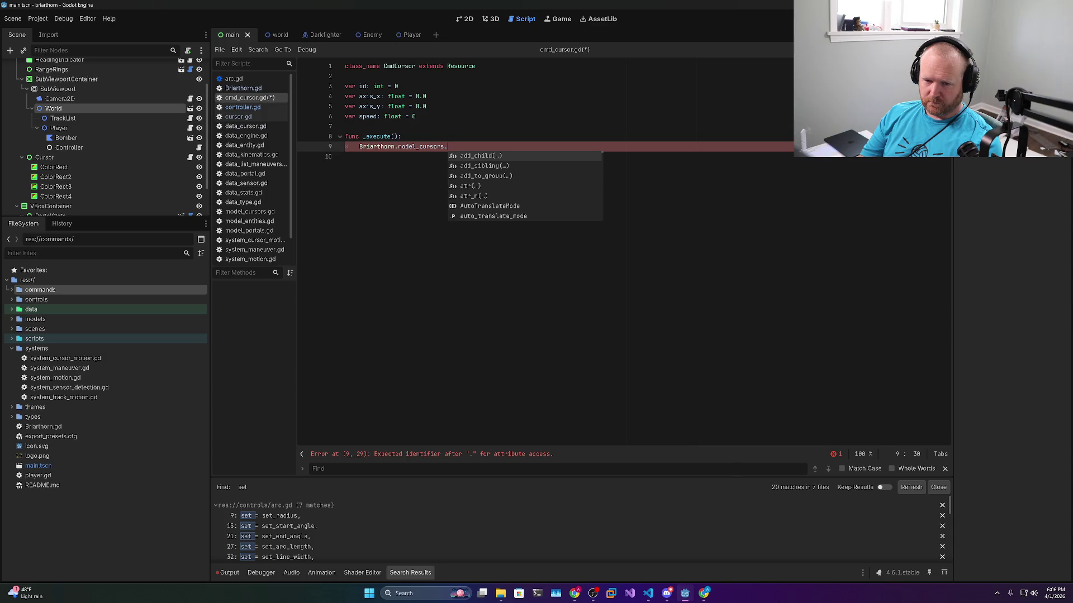
pyautogui.write('update')
pyautogui.press('Return')
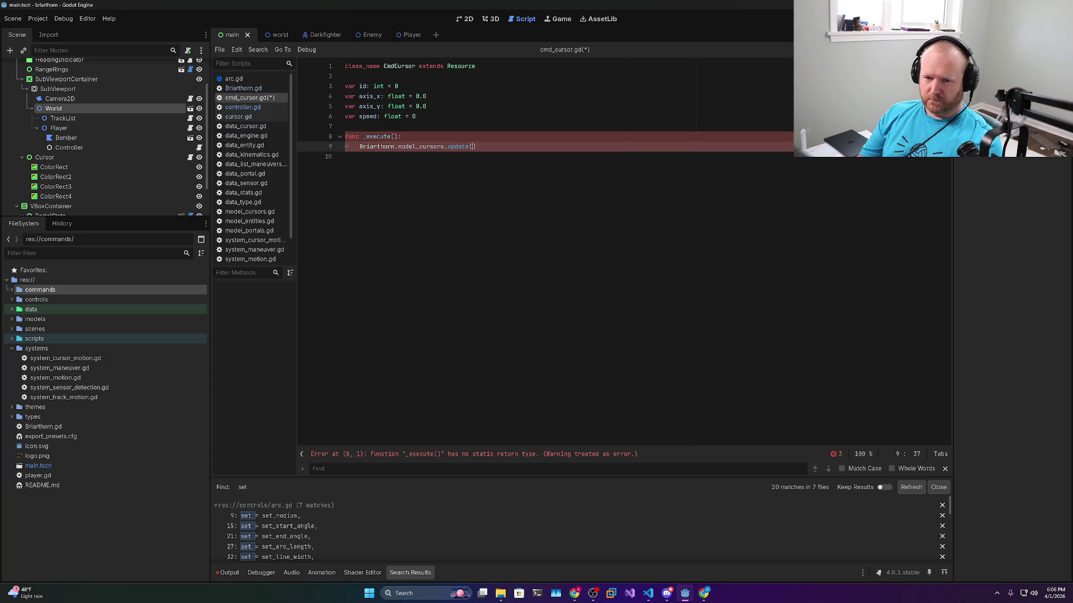
pyautogui.write('self)')
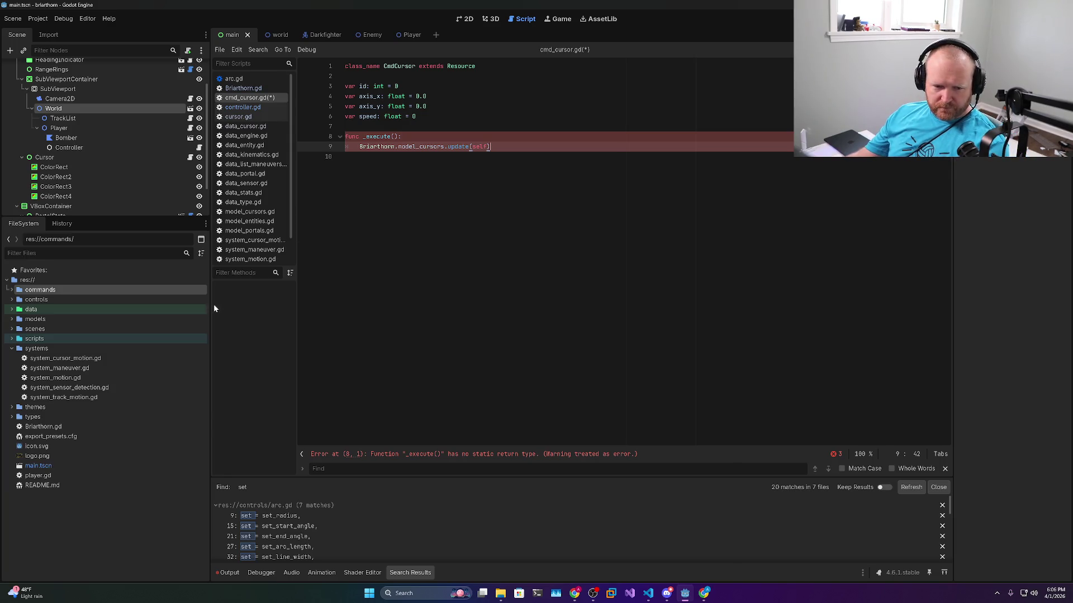
pyautogui.click(56, 320)
# Step: Open model_cursors.gd and declare func update(cmd: CmdCursor) -> void
pyautogui.doubleClick(33, 319)
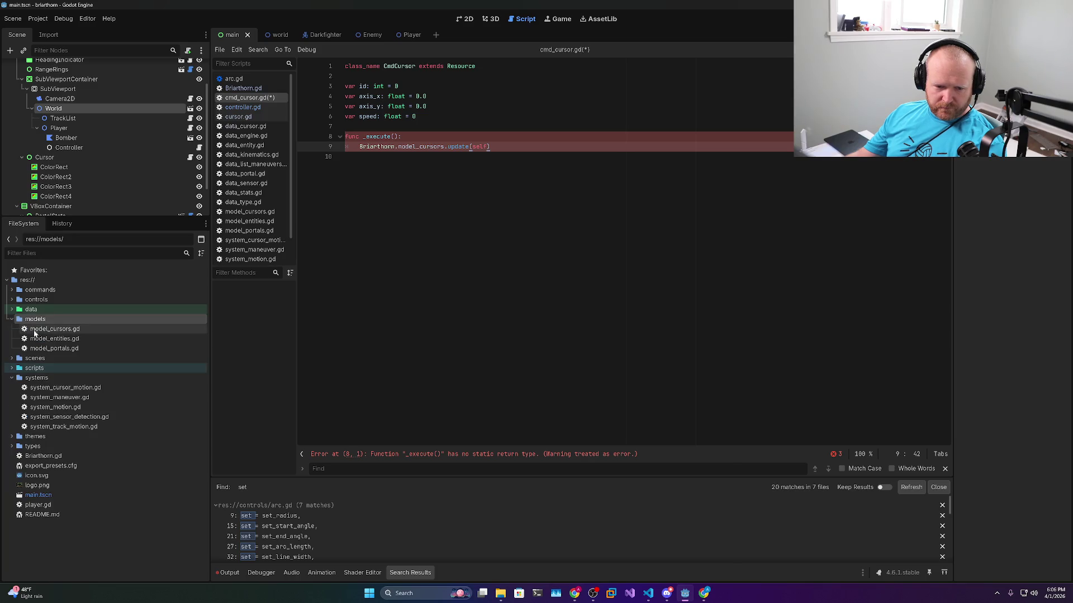
pyautogui.doubleClick(35, 331)
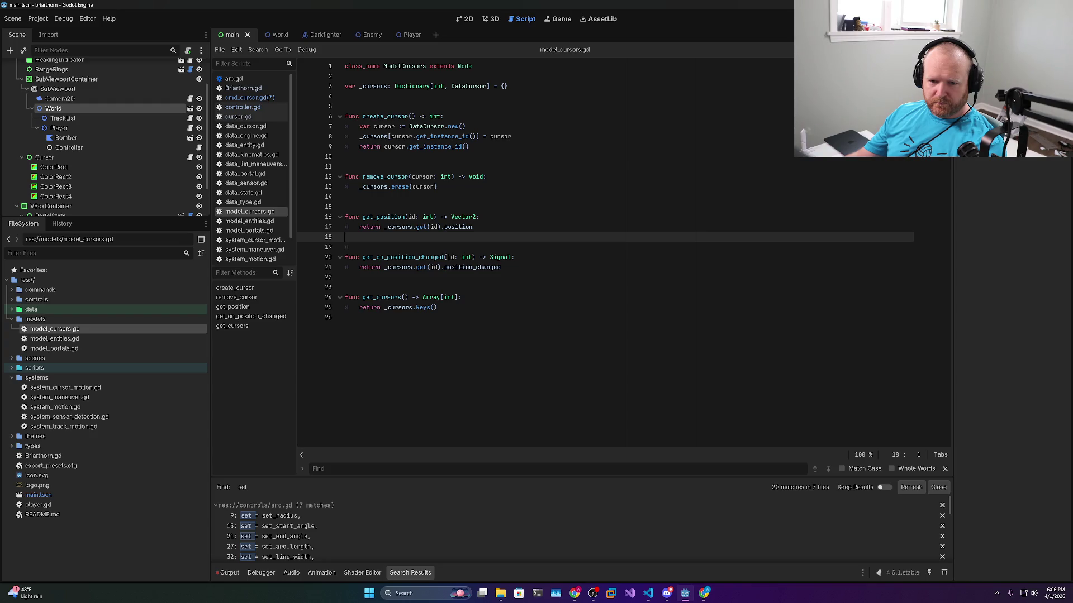
pyautogui.click(346, 97)
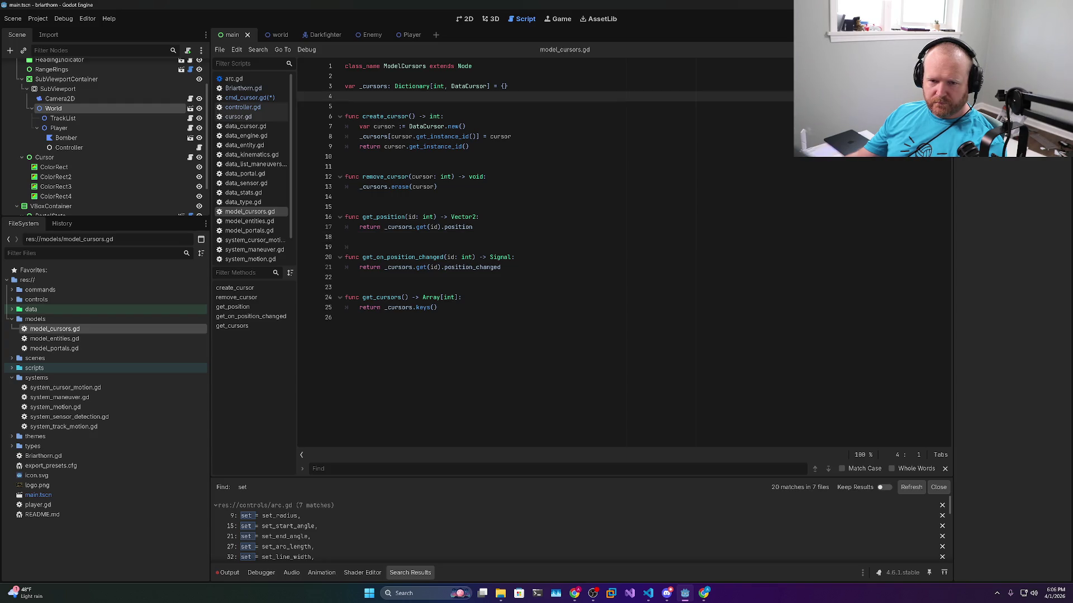
pyautogui.press('Return')
pyautogui.write('func u')
pyautogui.write('pdate(Cmd')
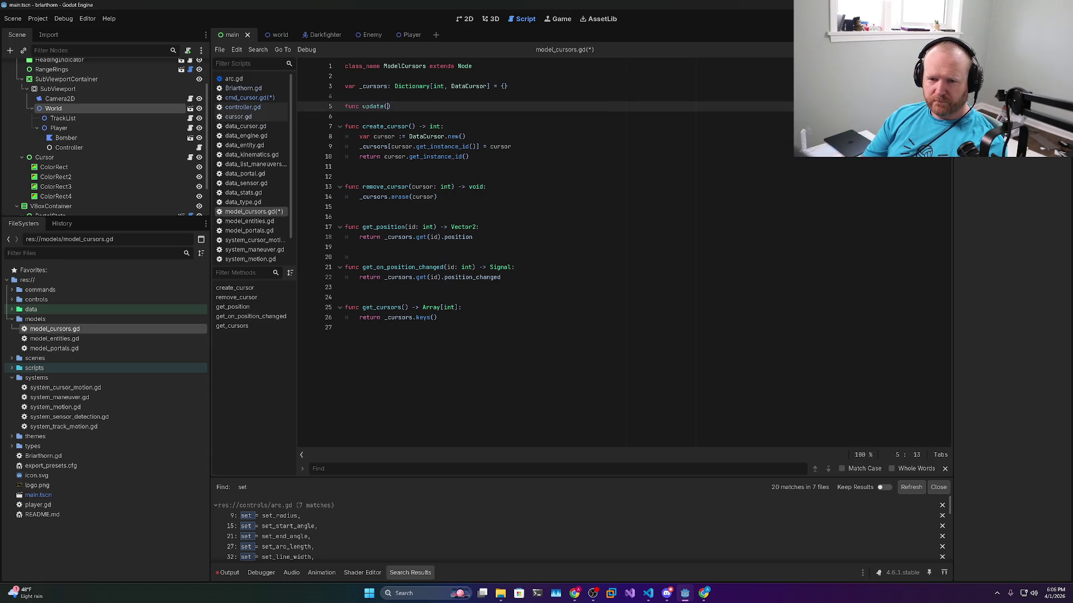
pyautogui.press('BackSpace')
pyautogui.press('BackSpace')
pyautogui.write('cmd: ')
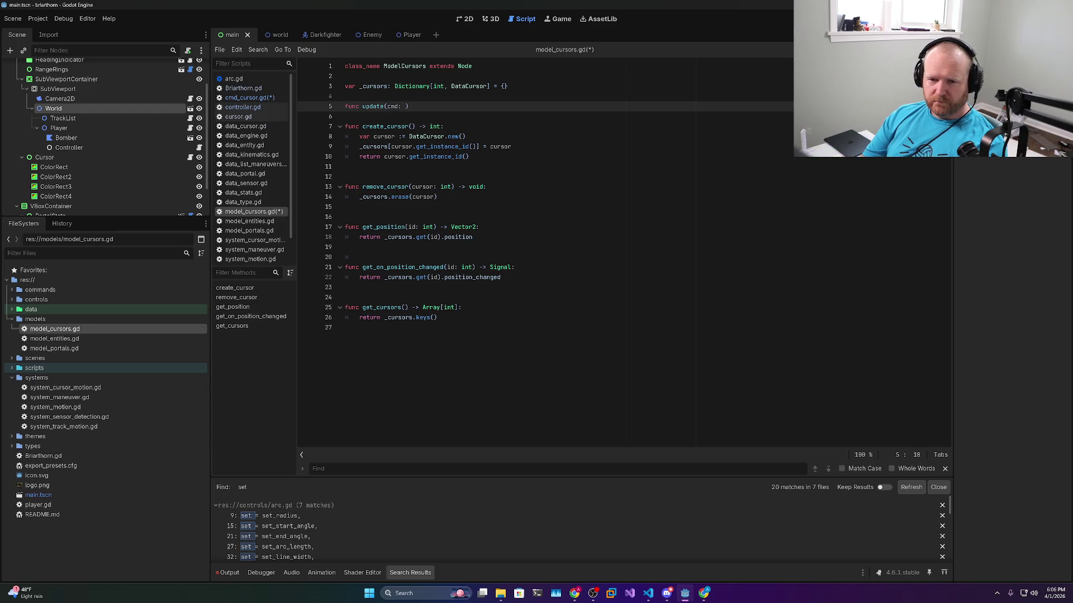
pyautogui.write('CmdCur')
pyautogui.write('sor)')
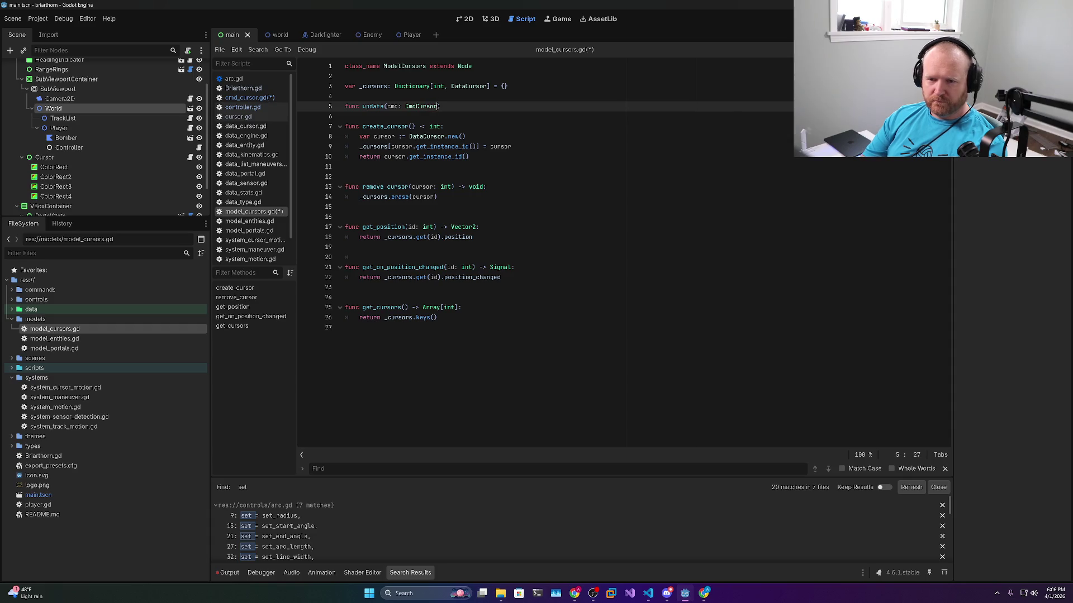
pyautogui.write(' -> void:')
pyautogui.press('Return')
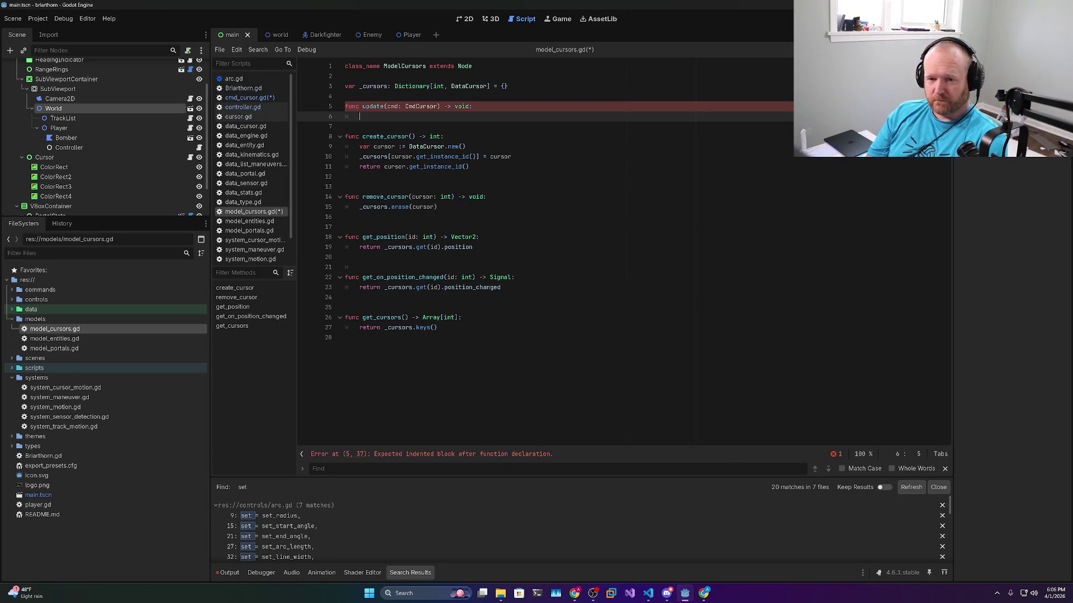
# Step: Rename the function to _update, look up var cursor: DataCursor = _cursors.get(cmd.id), and save
pyautogui.click(359, 106)
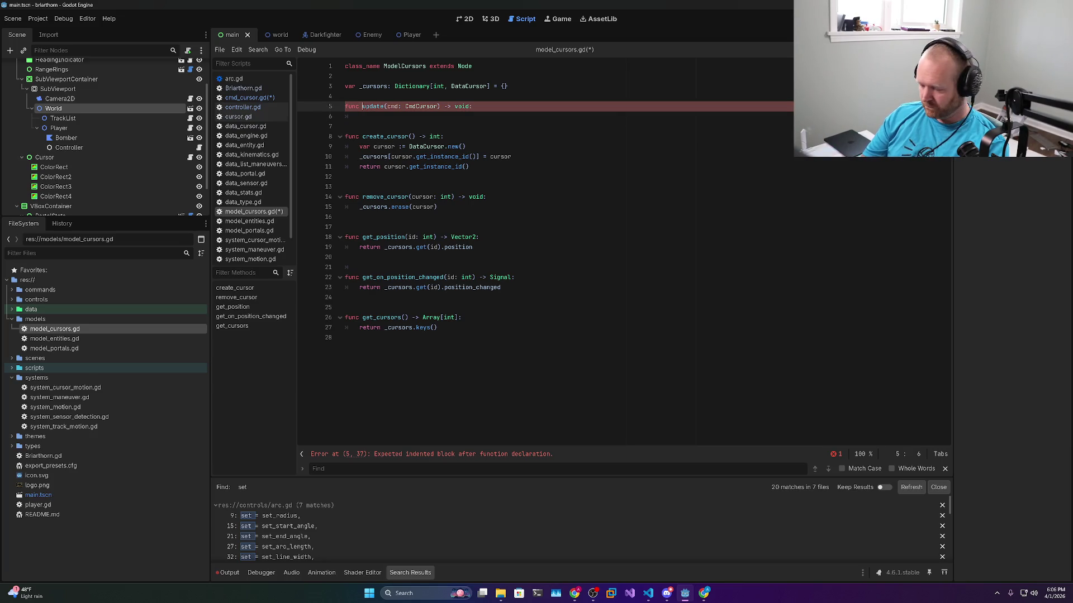
pyautogui.write('_')
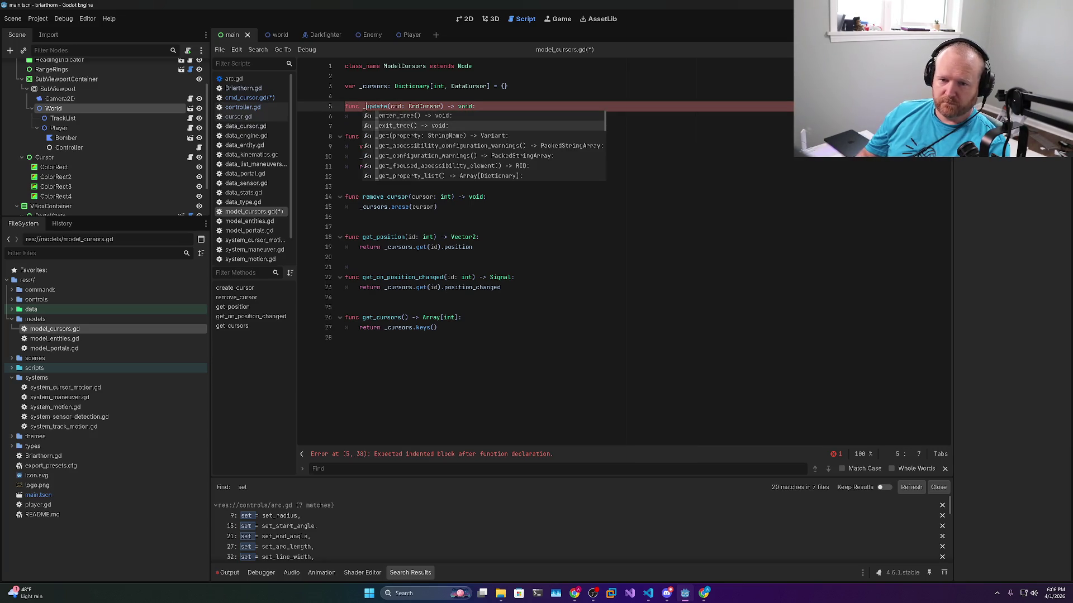
pyautogui.press('Escape')
pyautogui.press('Escape')
pyautogui.press('Down')
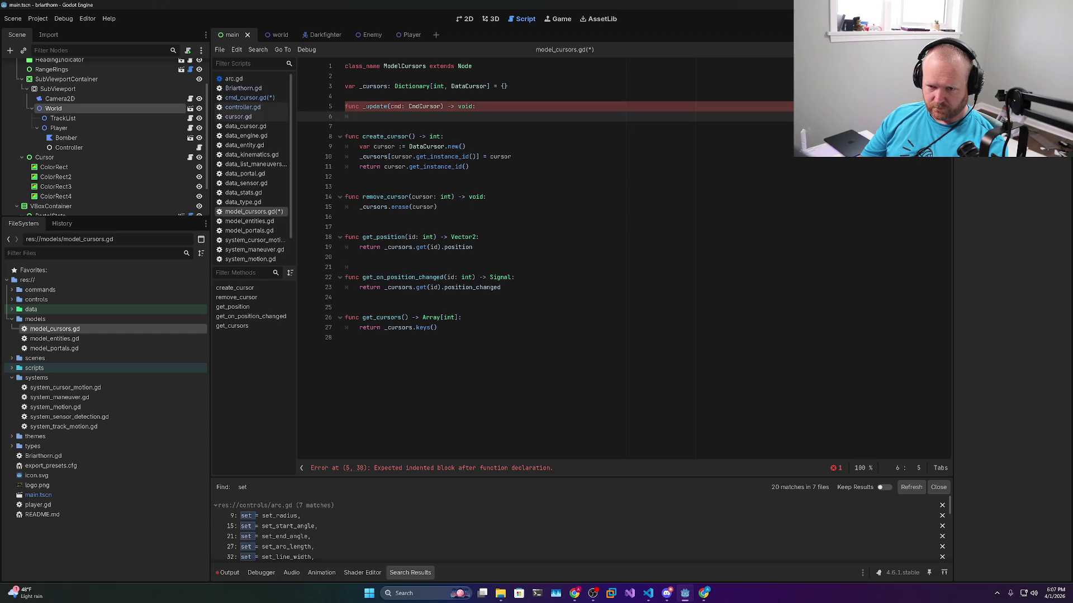
pyautogui.write('var cursor:=')
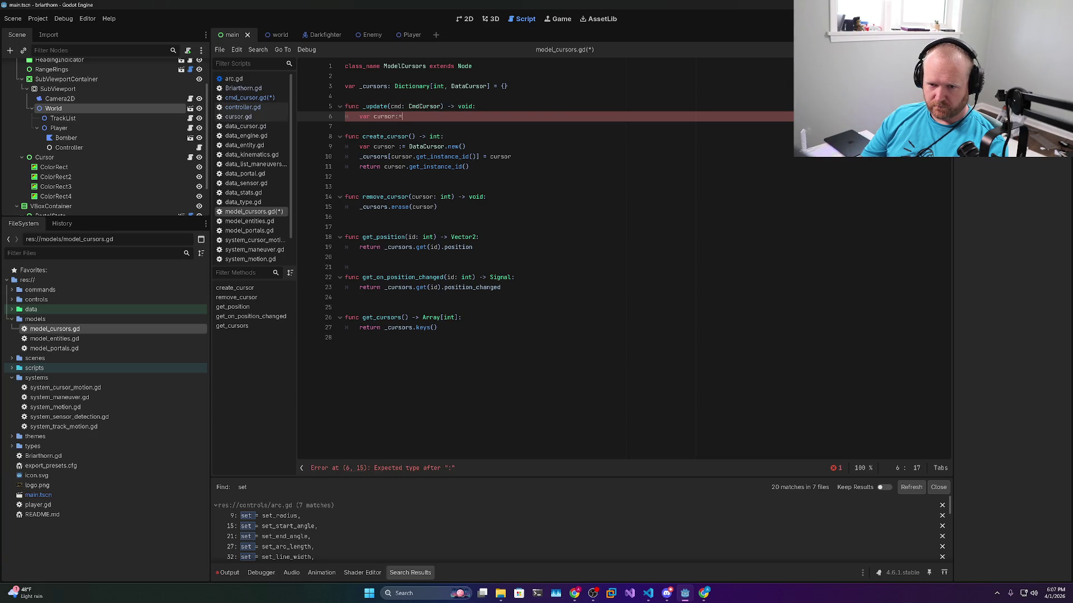
pyautogui.write('_')
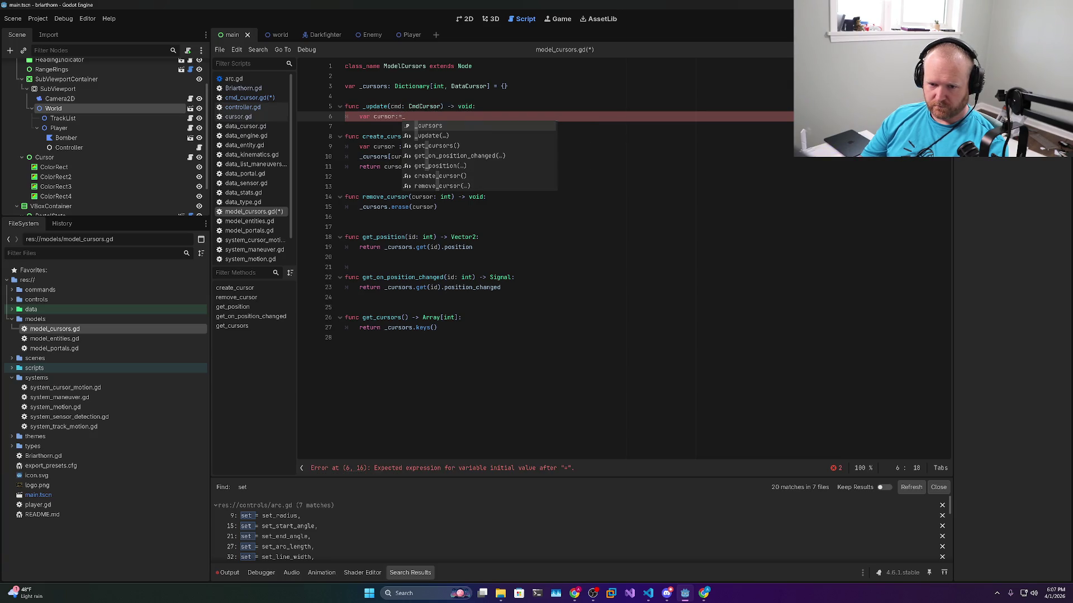
pyautogui.write('cursors.get(cmd.id)')
pyautogui.press('Return')
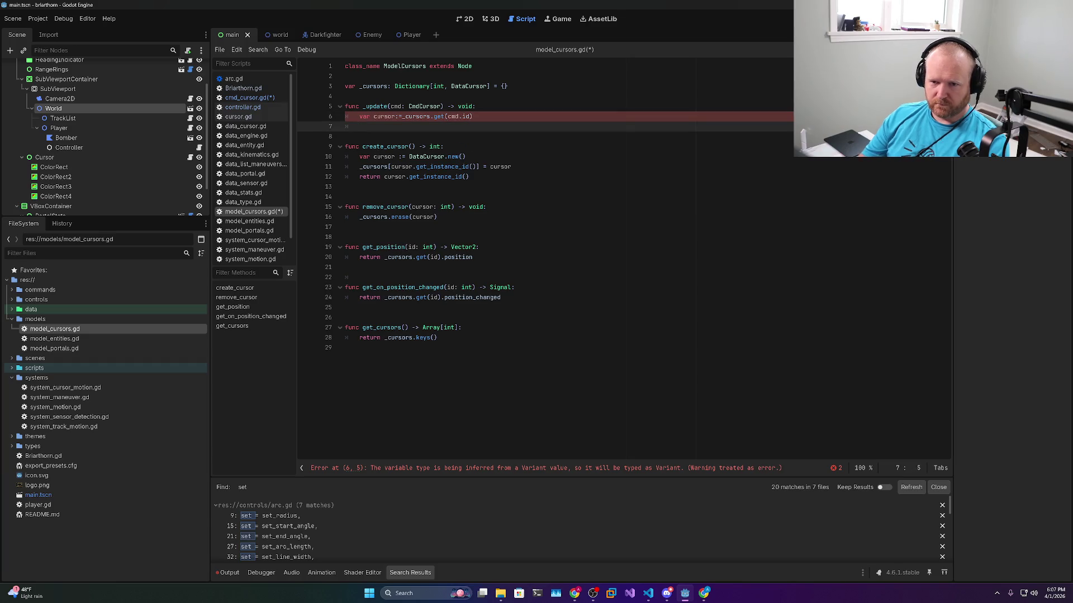
pyautogui.click(401, 116)
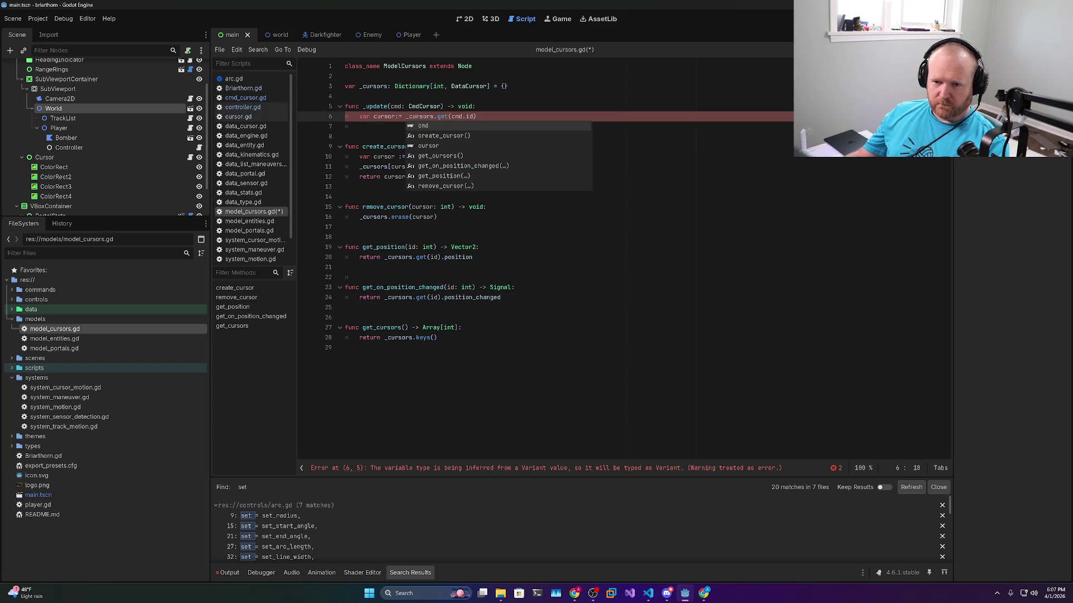
pyautogui.click(360, 127)
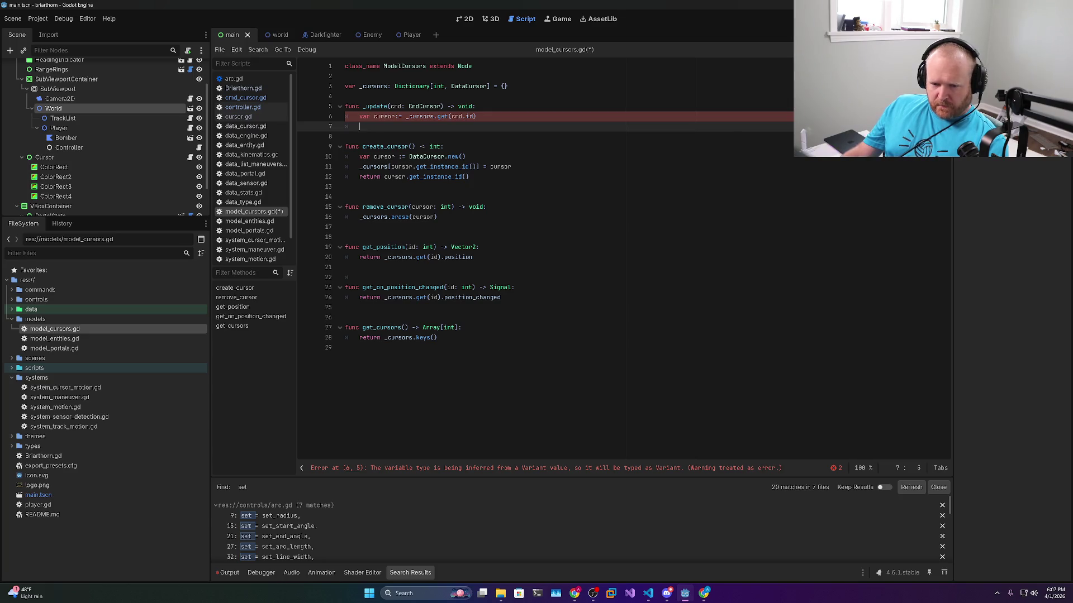
pyautogui.click(398, 116)
pyautogui.write('Data')
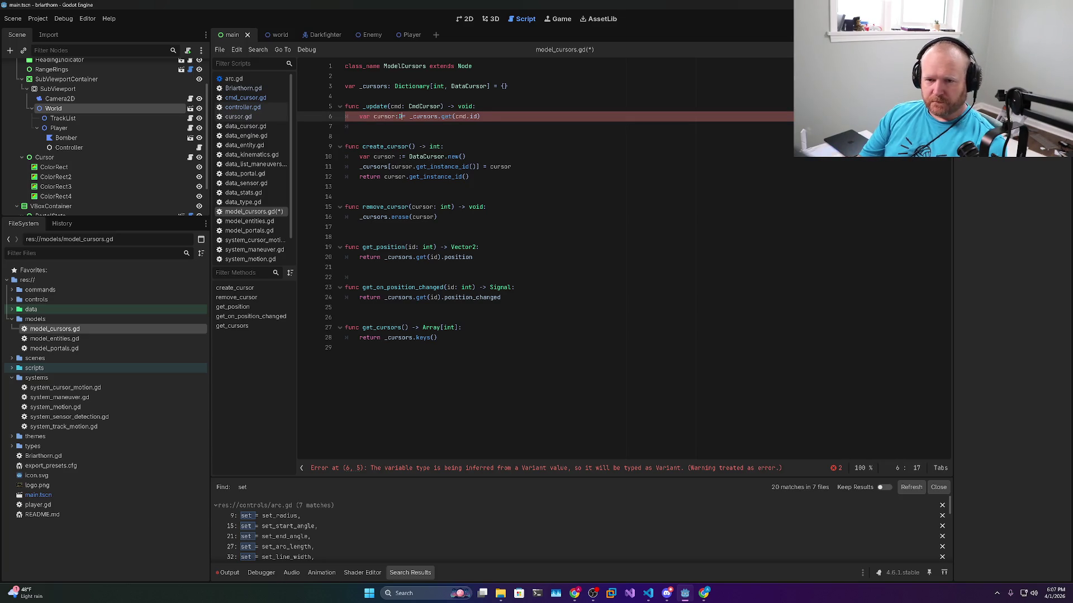
pyautogui.write('Cursor')
pyautogui.hotkey('ctrl', 's')
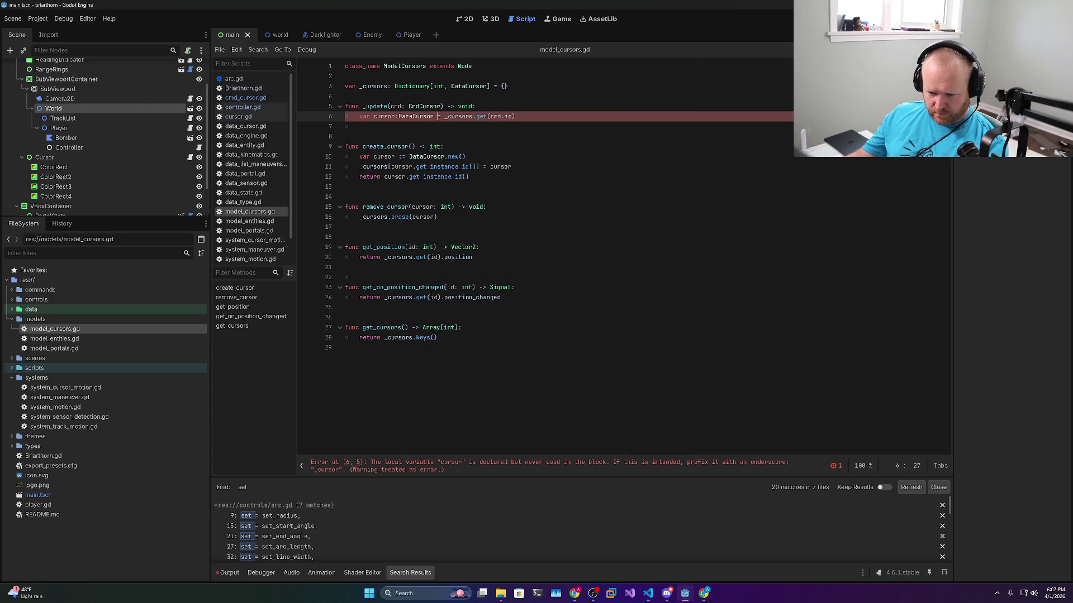
# Step: Copy axis_x, axis_y and speed from cmd onto cursor, then save the script
pyautogui.press('Return')
pyautogui.write('cursor.')
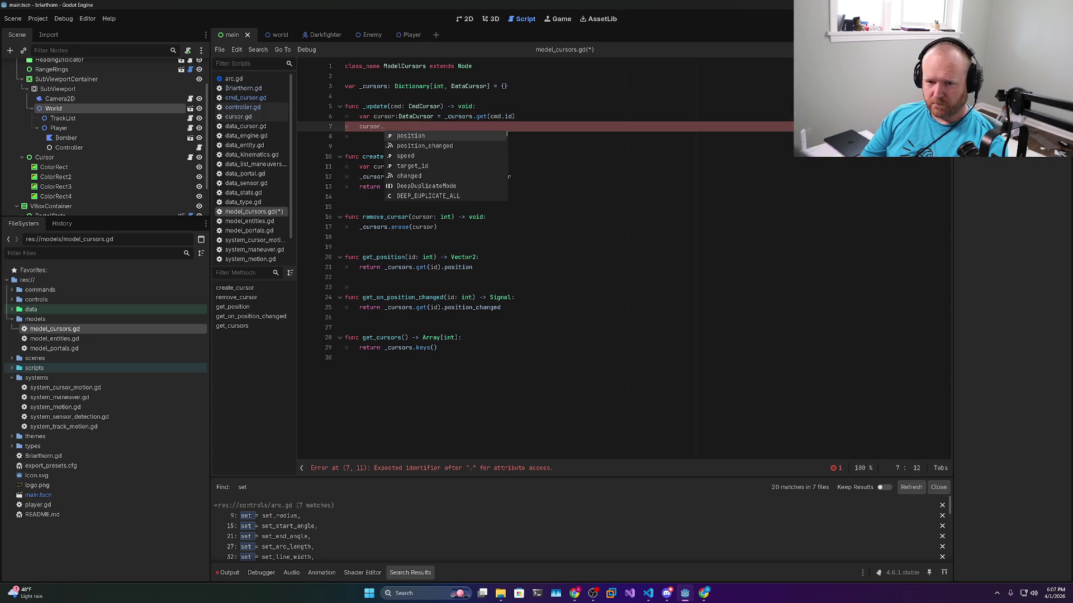
pyautogui.write('axis_')
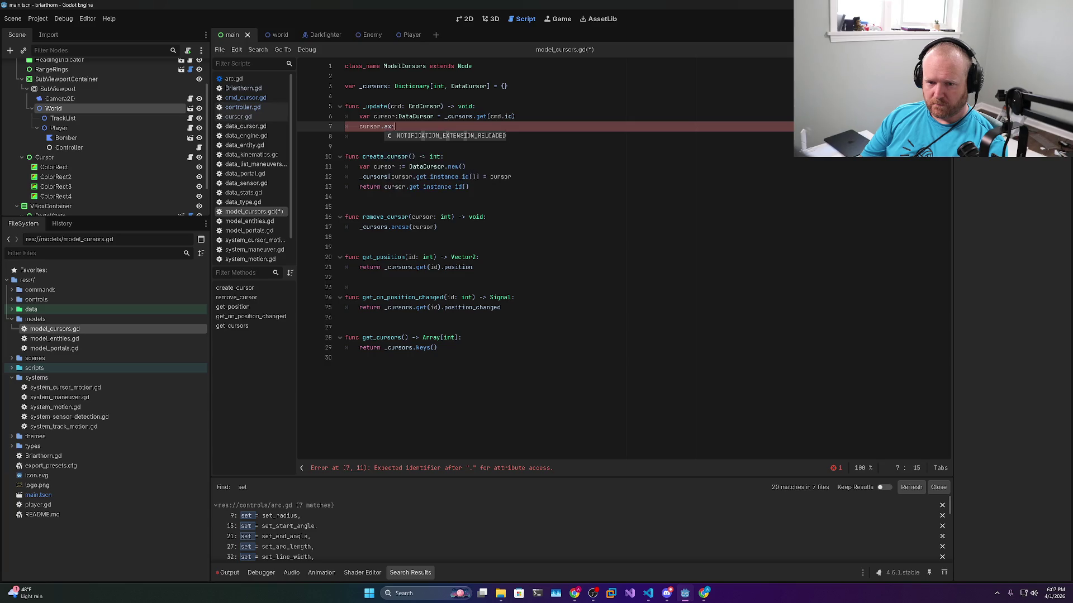
pyautogui.write('x = cmd.ax')
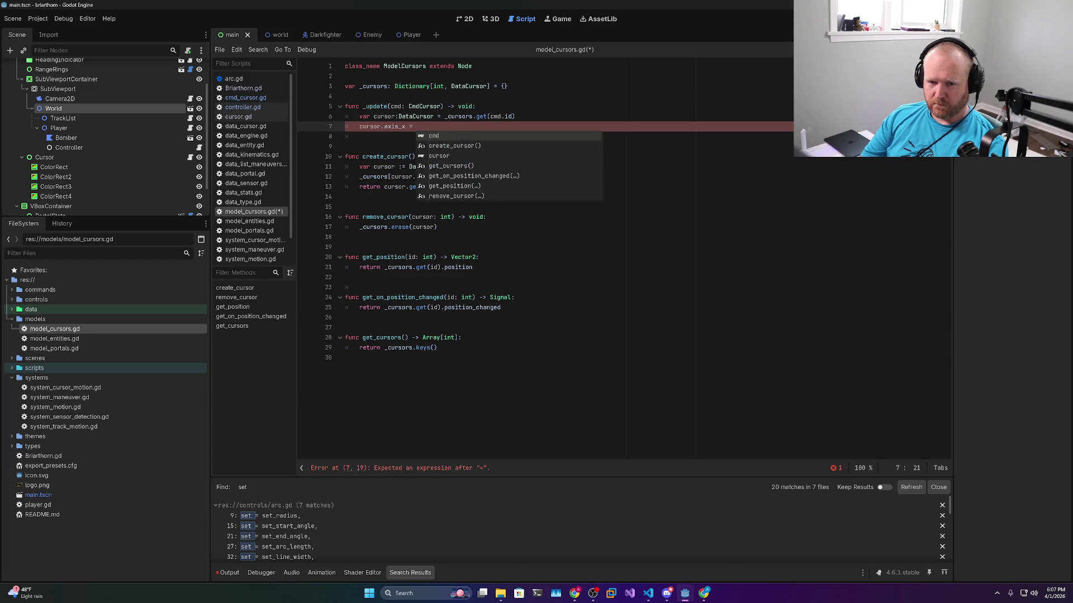
pyautogui.write('is_x')
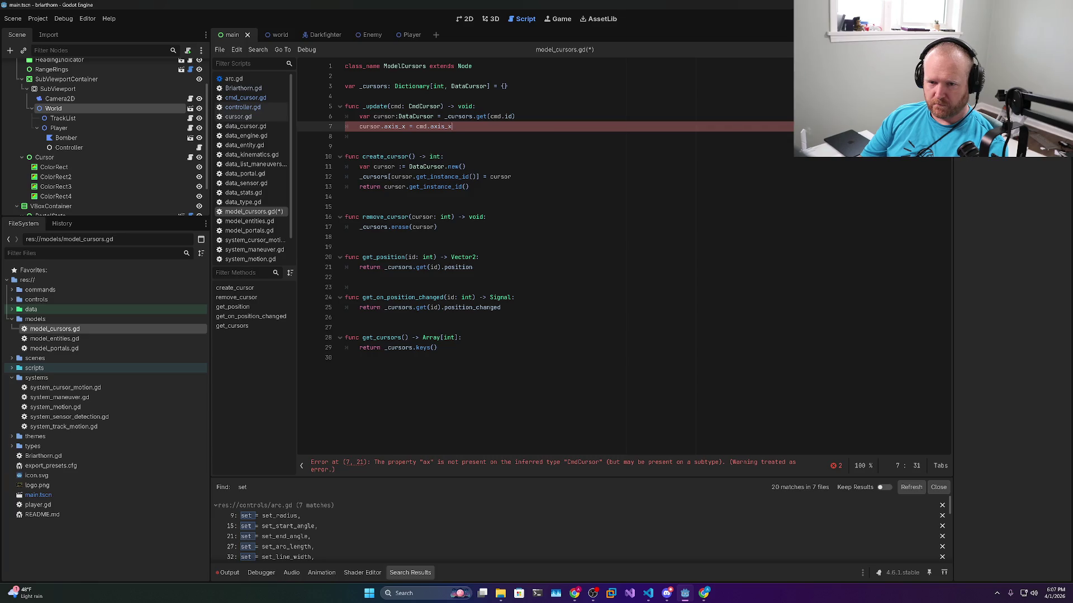
pyautogui.press('Return')
pyautogui.write('cursor.axis')
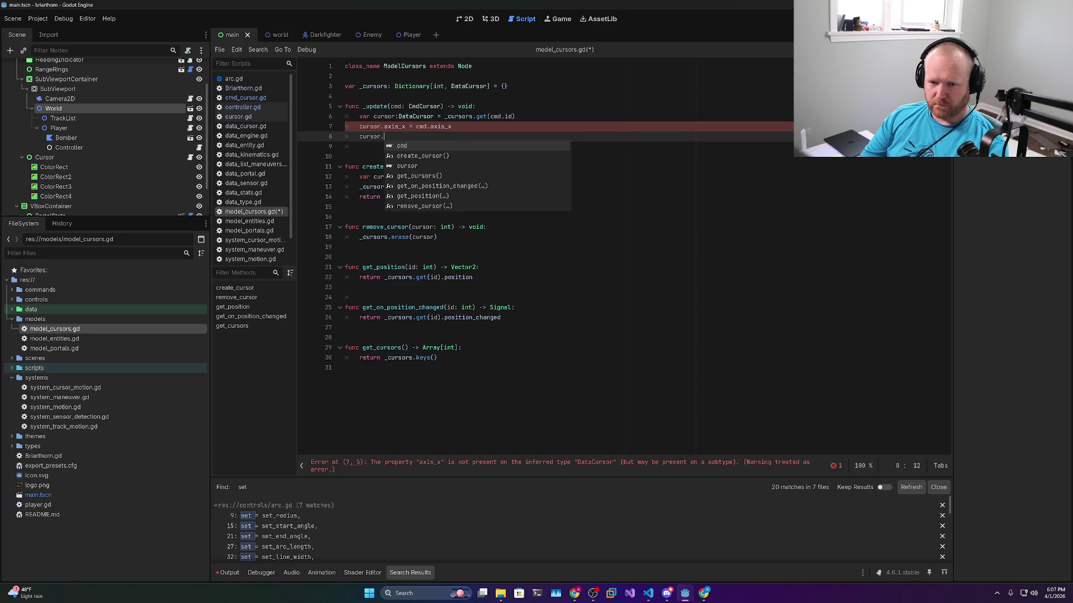
pyautogui.write('_y = cmd.a')
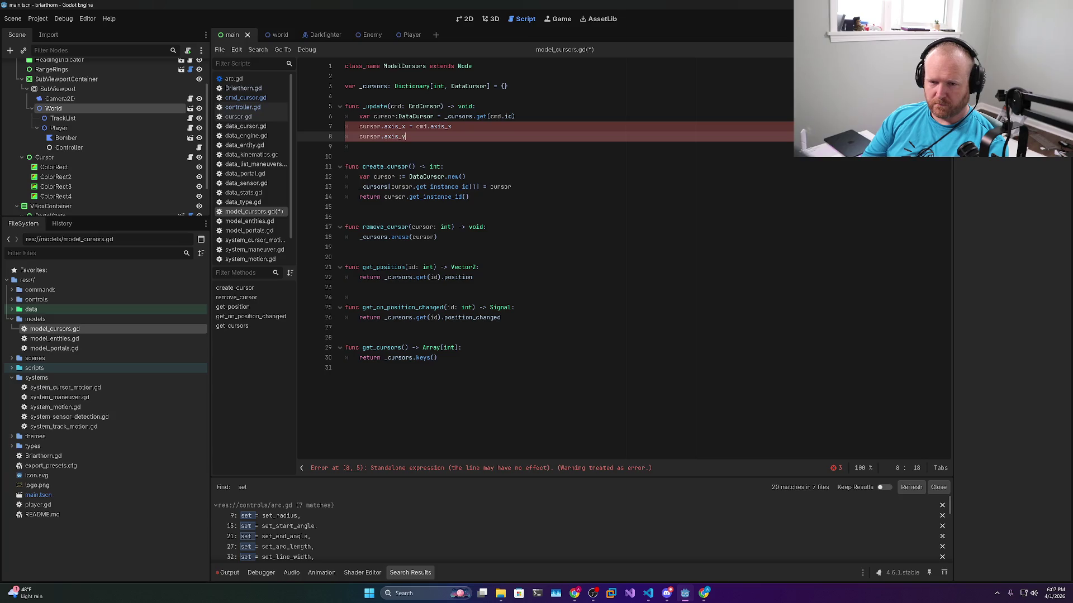
pyautogui.write('xis_y')
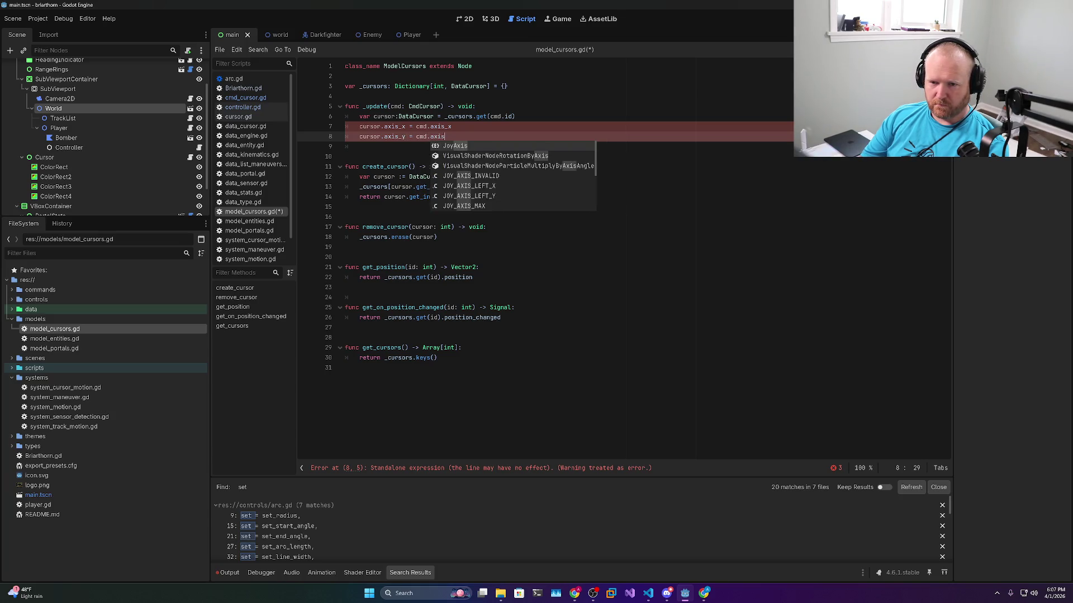
pyautogui.press('Return')
pyautogui.write('cursor.speed = cmd')
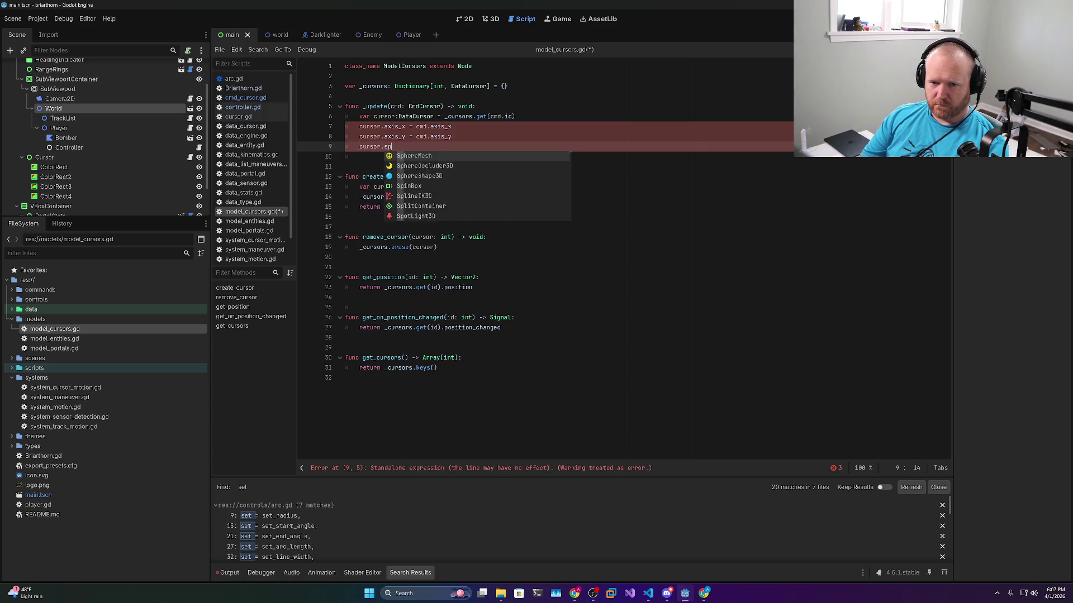
pyautogui.write('.speed')
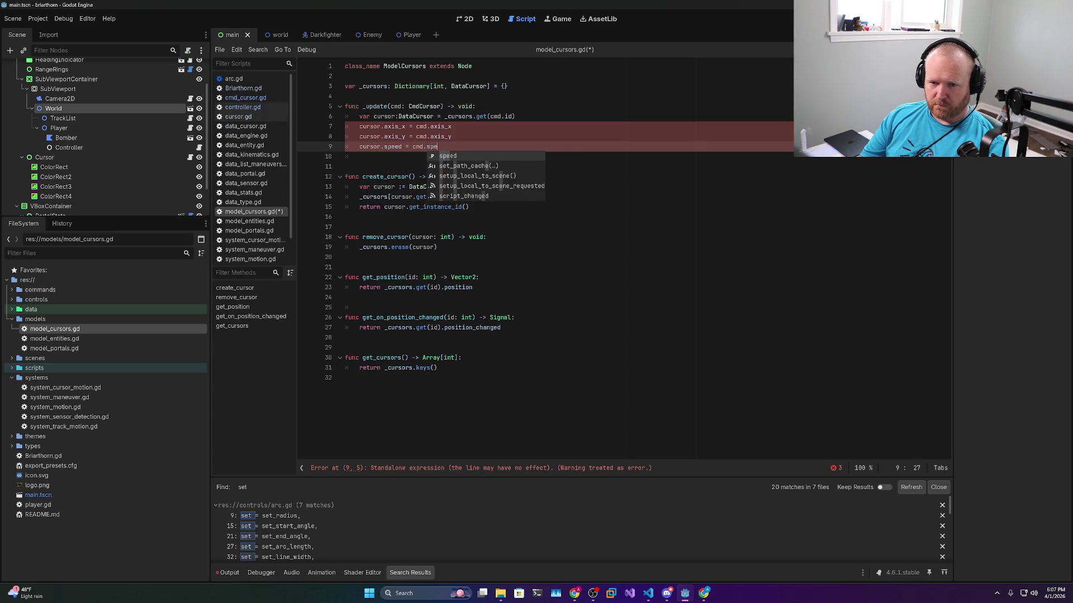
pyautogui.click(360, 156)
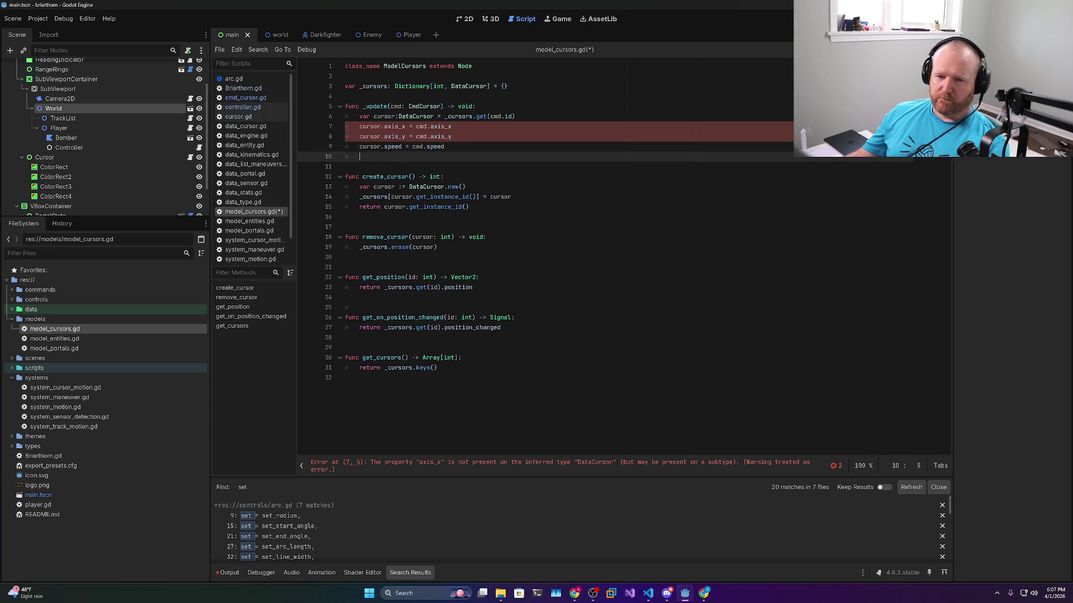
pyautogui.hotkey('ctrl', 's')
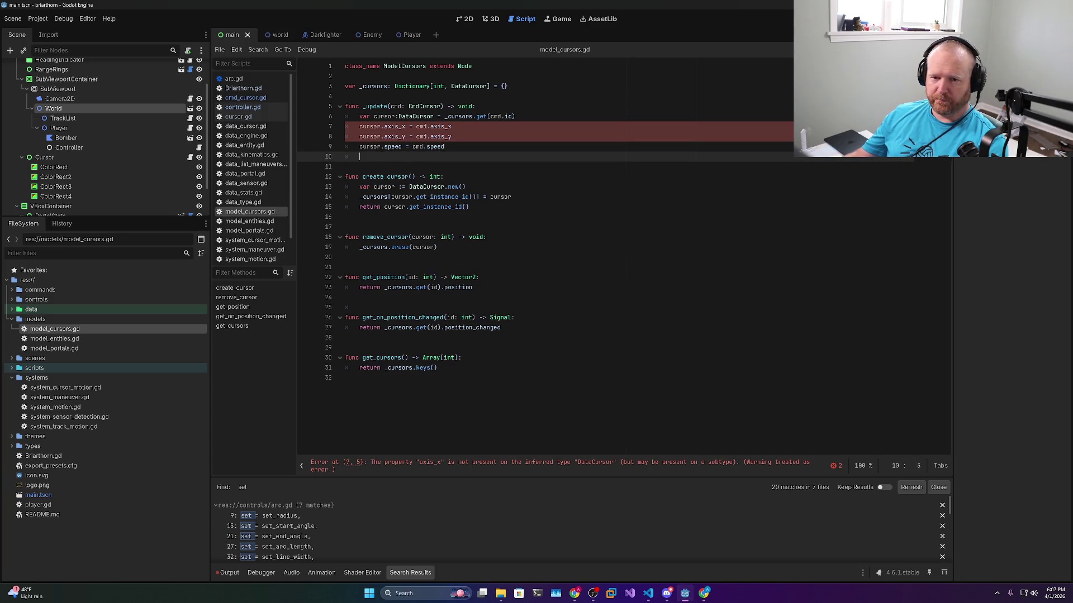
pyautogui.click(32, 311)
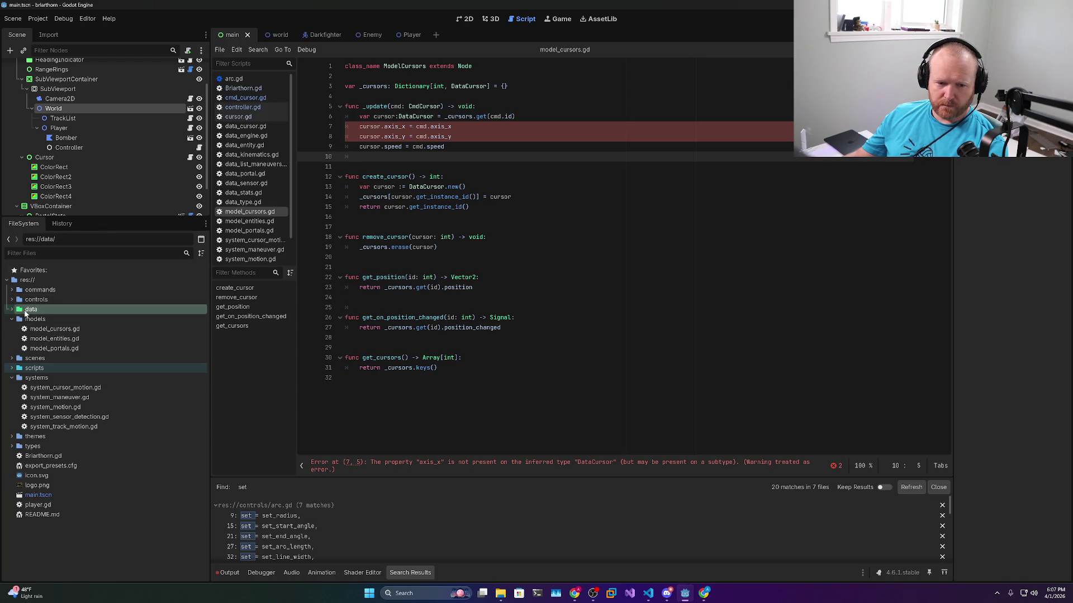
# Step: Open data_cursor.gd, add 'var axis_x: float = 0.0' and 'var axis_y: float = 0.0', then save
pyautogui.click(12, 310)
pyautogui.doubleClick(50, 319)
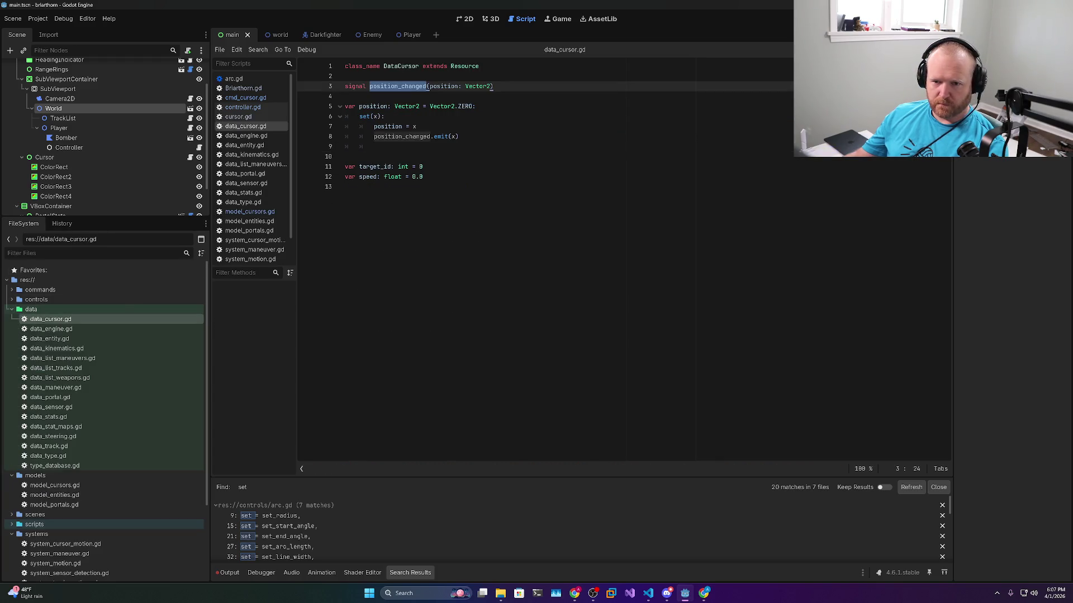
pyautogui.click(347, 157)
pyautogui.press('Return')
pyautogui.write('var axi')
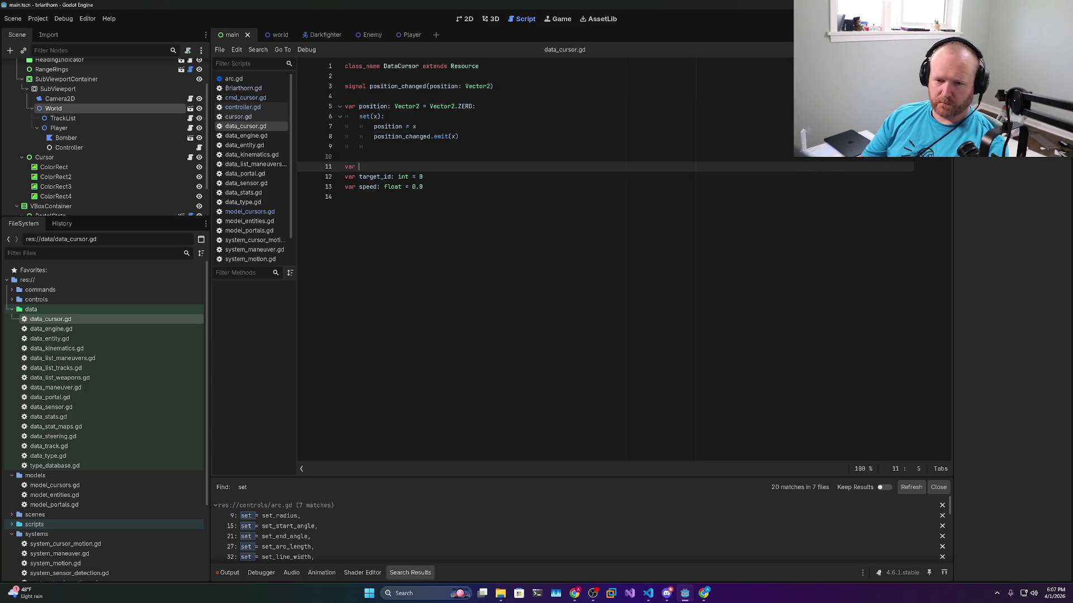
pyautogui.write('s_x: ')
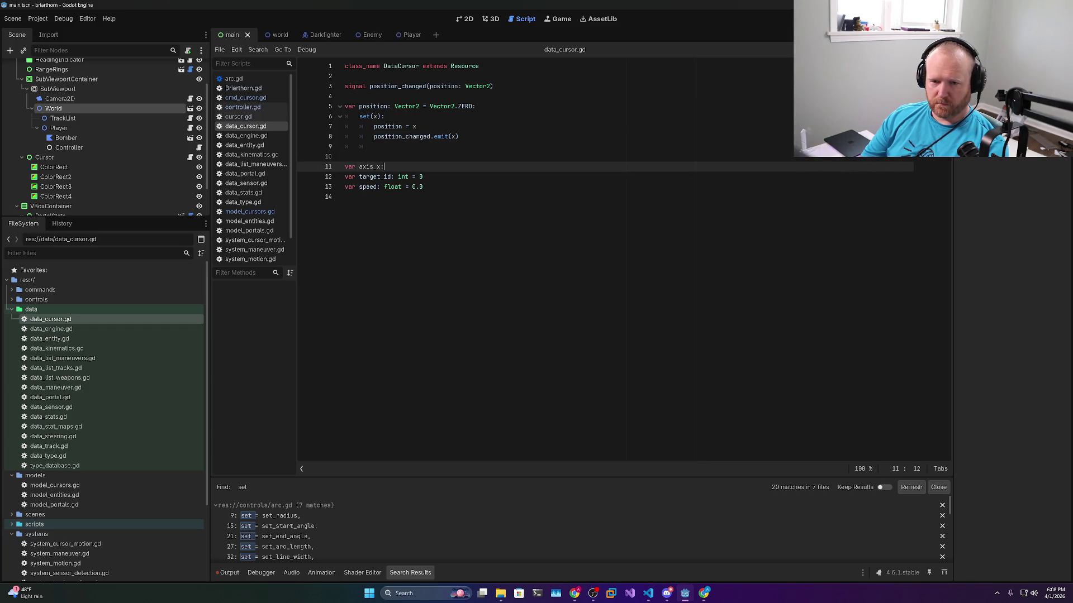
pyautogui.write('float = ')
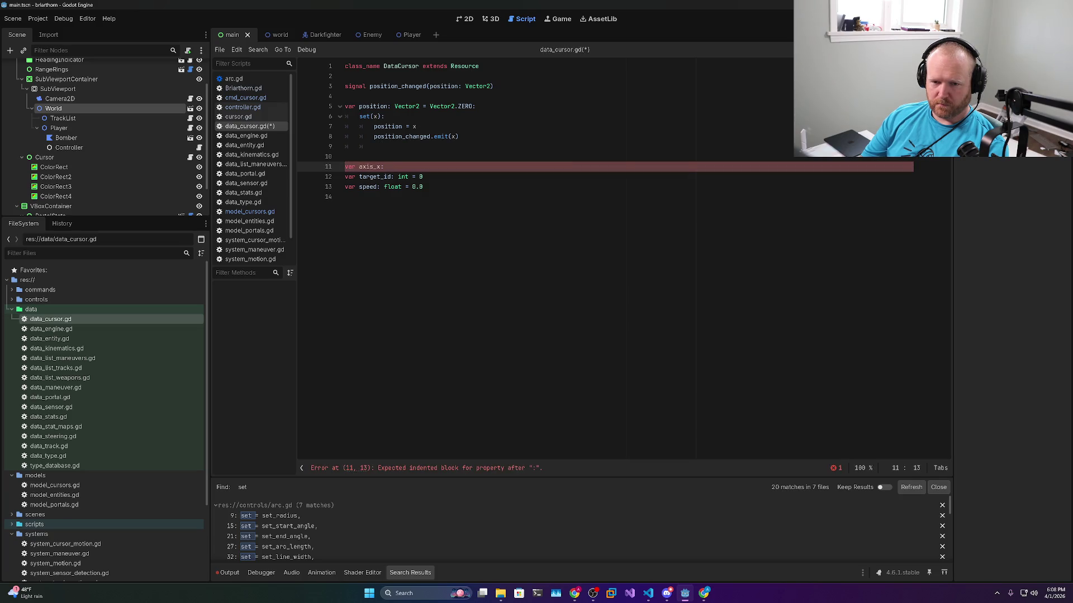
pyautogui.write('0.0')
pyautogui.press('Return')
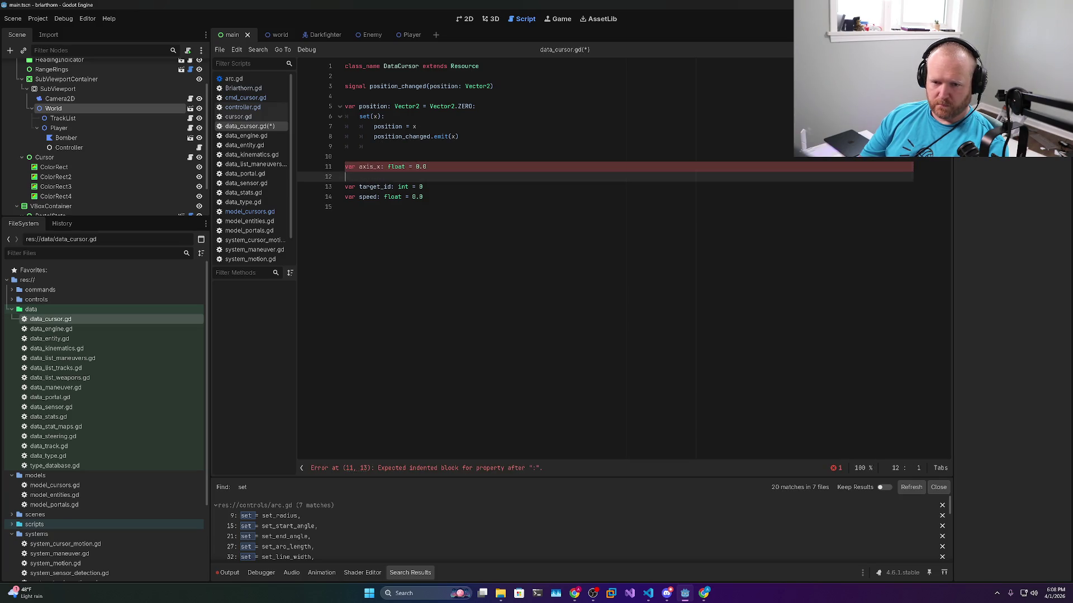
pyautogui.write('var axis_y: flo')
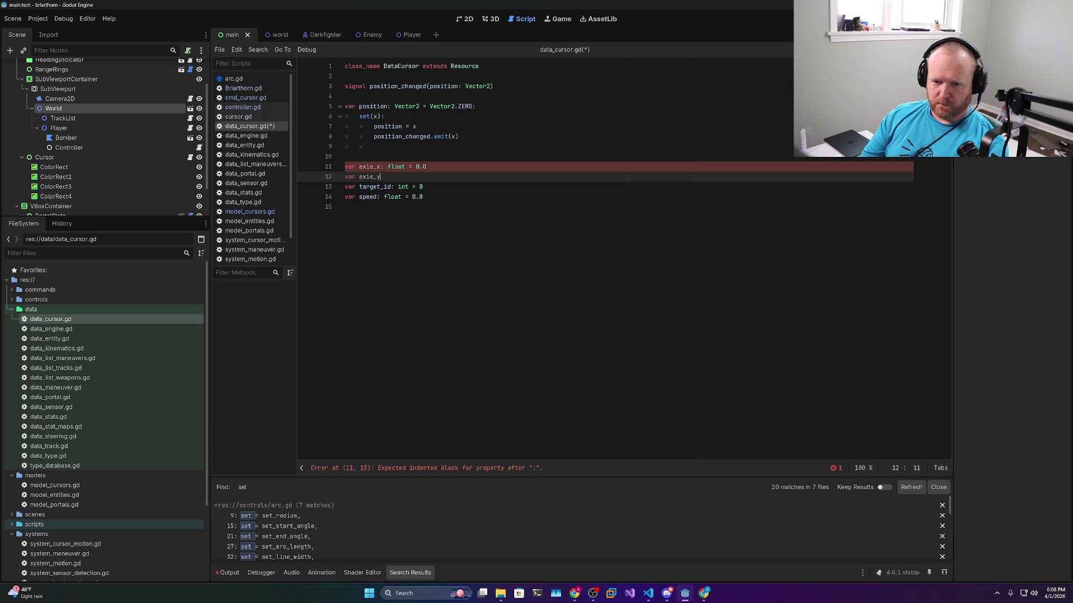
pyautogui.write('at = 0.0')
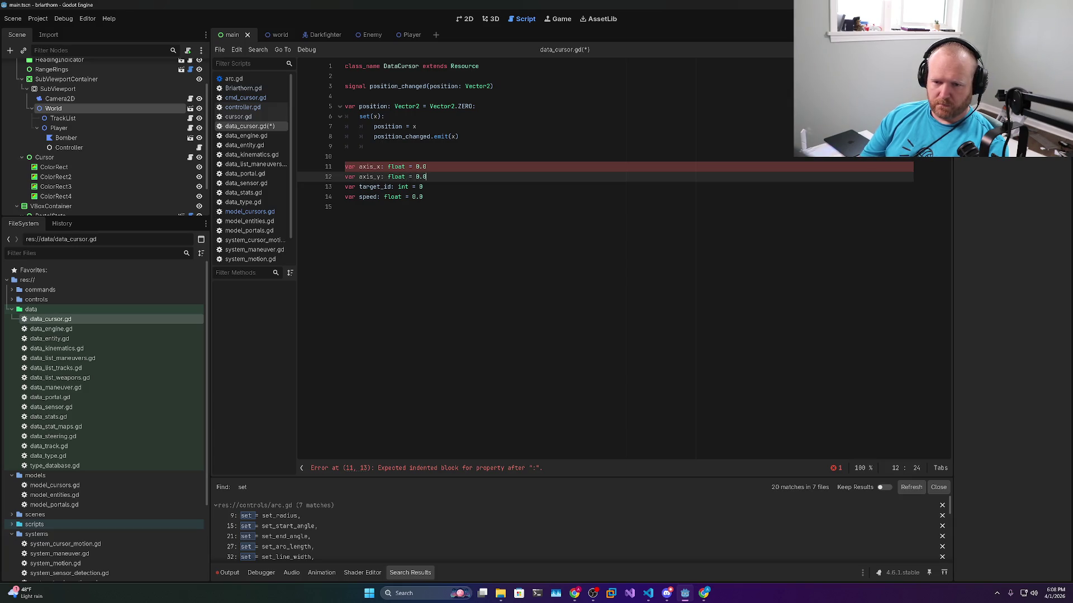
pyautogui.hotkey('ctrl', 's')
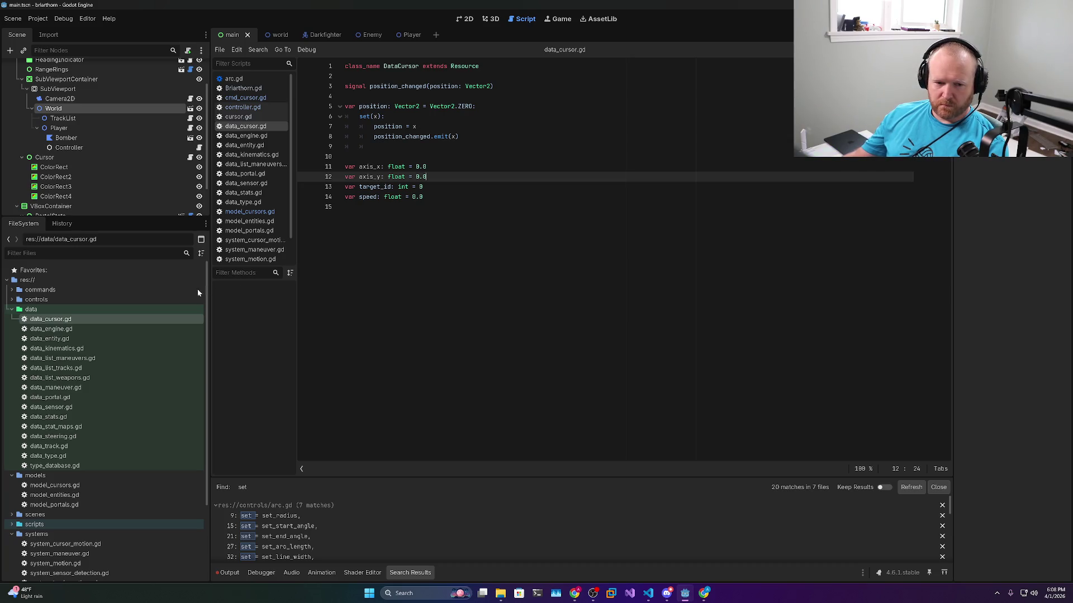
# Step: In cmd_cursor.gd, change the call to _update and add '-> void' after _execute(), then save
pyautogui.click(249, 98)
pyautogui.click(346, 157)
pyautogui.click(448, 147)
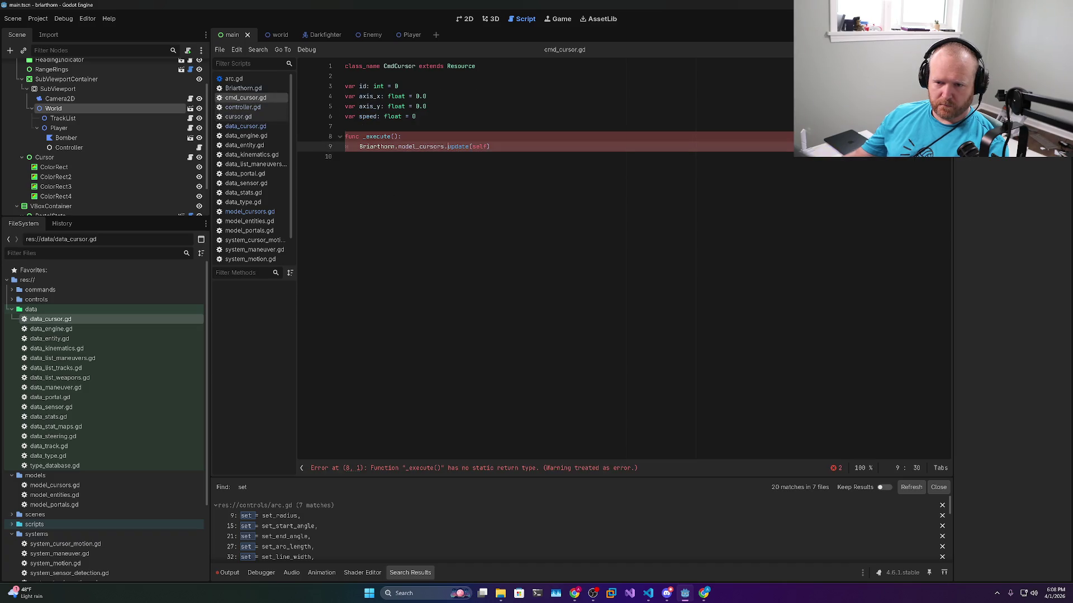
pyautogui.write('_')
pyautogui.click(347, 156)
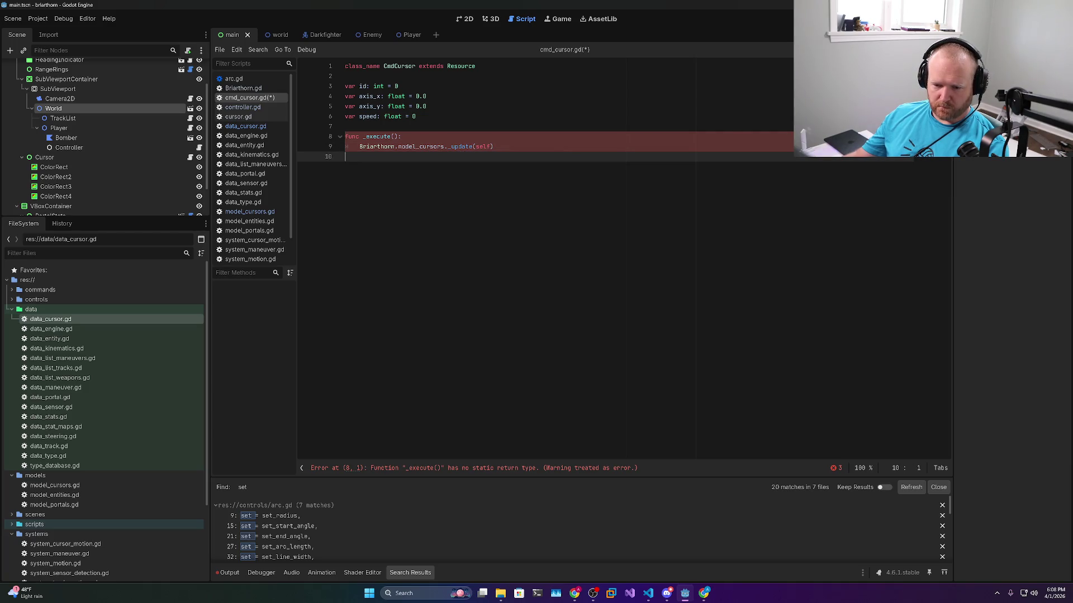
pyautogui.click(399, 136)
pyautogui.write('-> void')
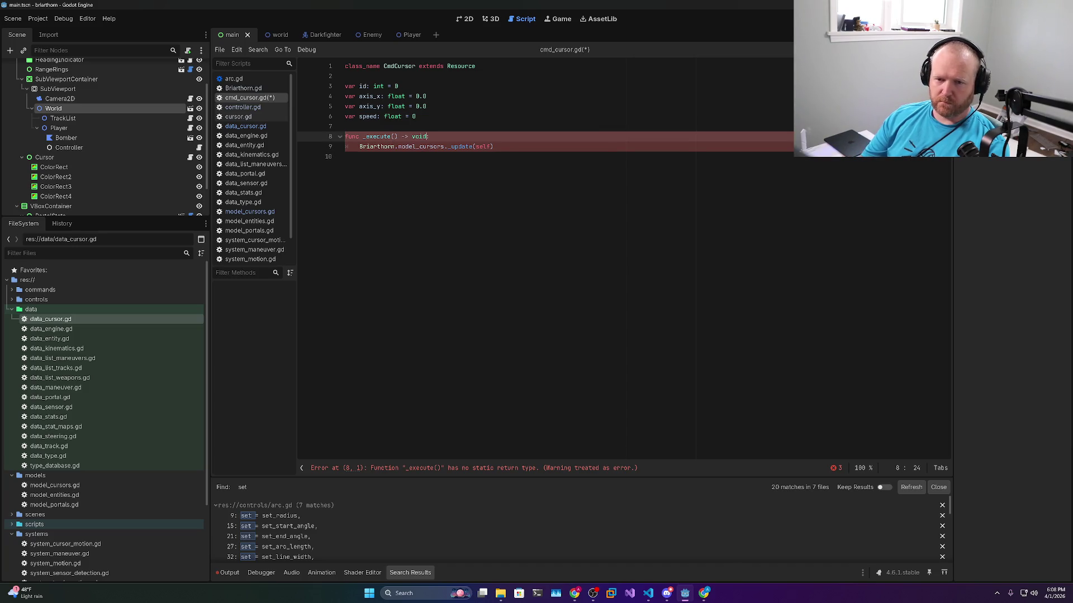
pyautogui.hotkey('ctrl', 's')
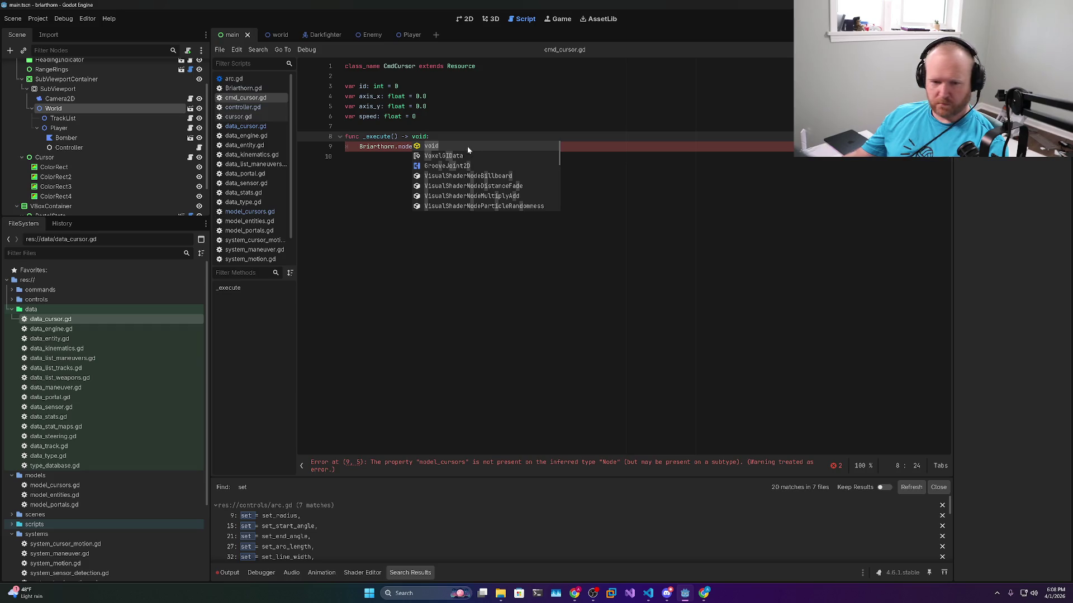
pyautogui.click(415, 116)
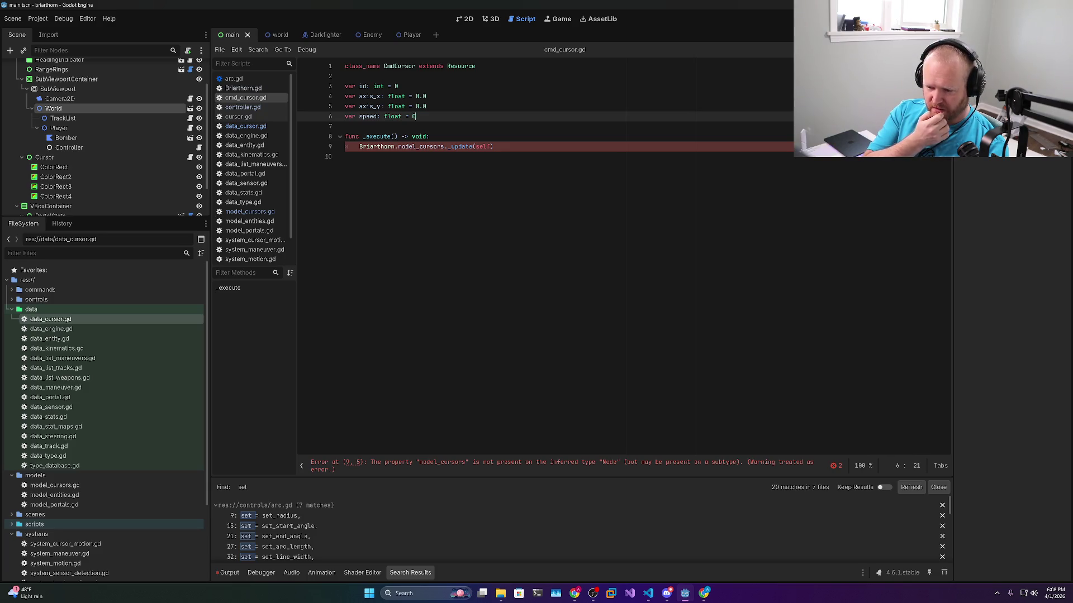
# Step: Inspect the Briarthorn, model_cursors and _update references in the _execute call on line 9
pyautogui.click(404, 146)
pyautogui.doubleClick(405, 146)
pyautogui.doubleClick(377, 146)
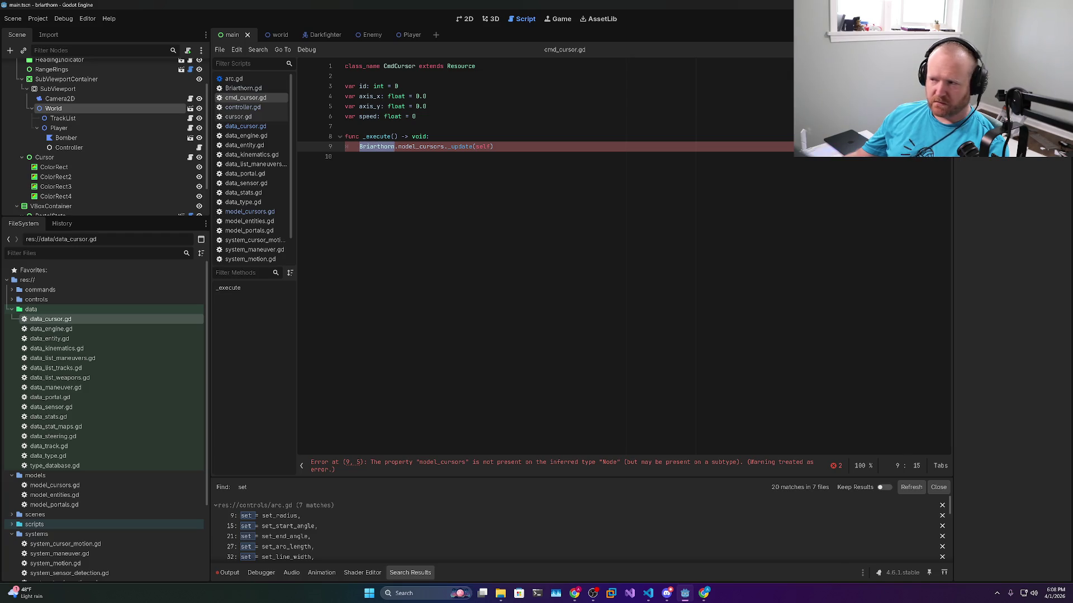
pyautogui.moveTo(377, 146)
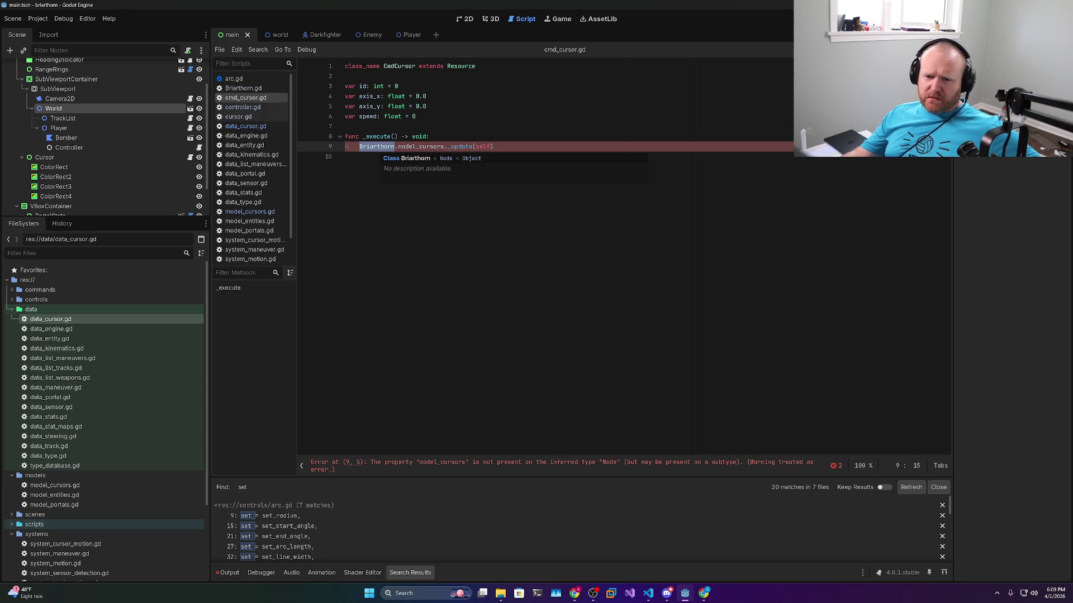
pyautogui.doubleClick(420, 147)
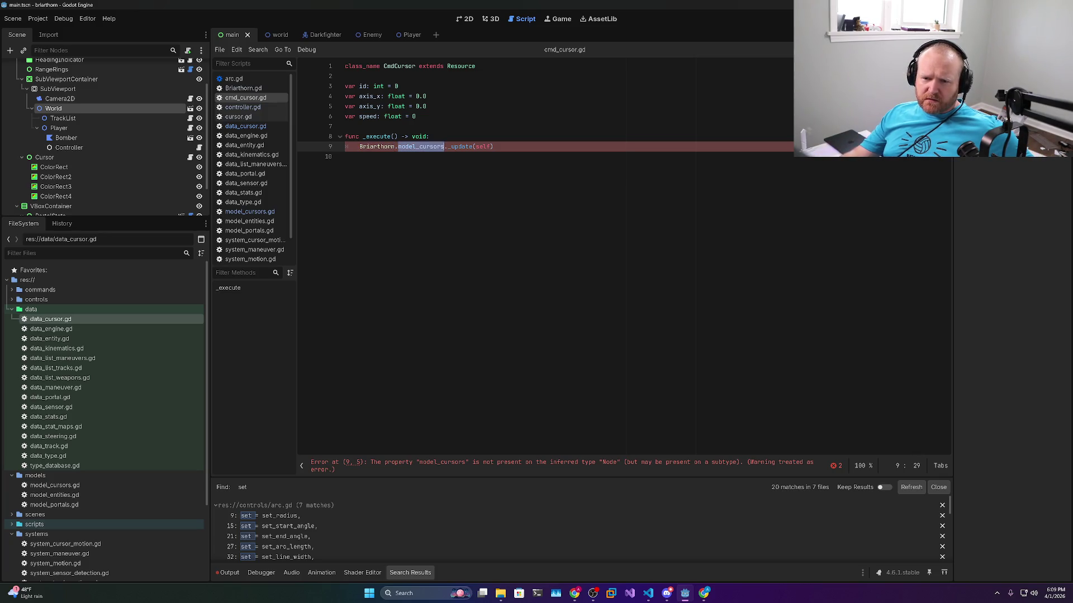
pyautogui.doubleClick(460, 147)
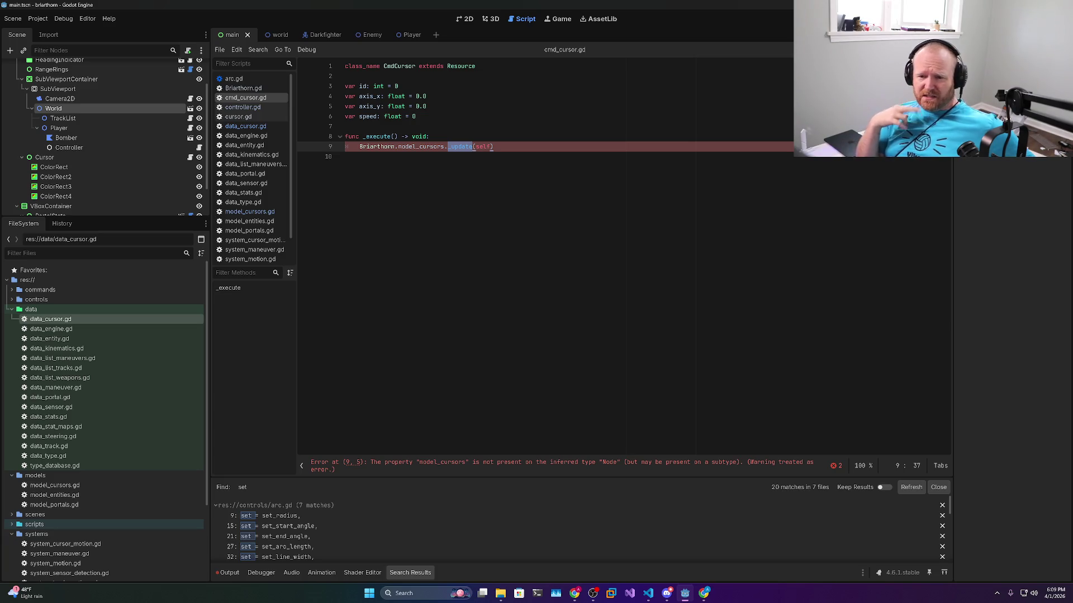
pyautogui.doubleClick(421, 147)
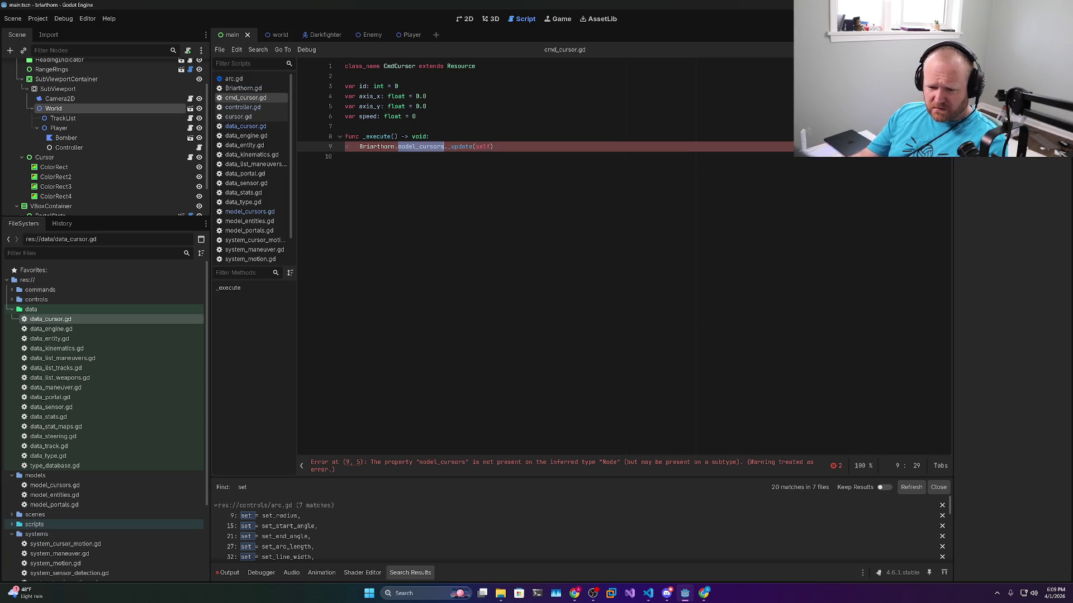
pyautogui.doubleClick(377, 147)
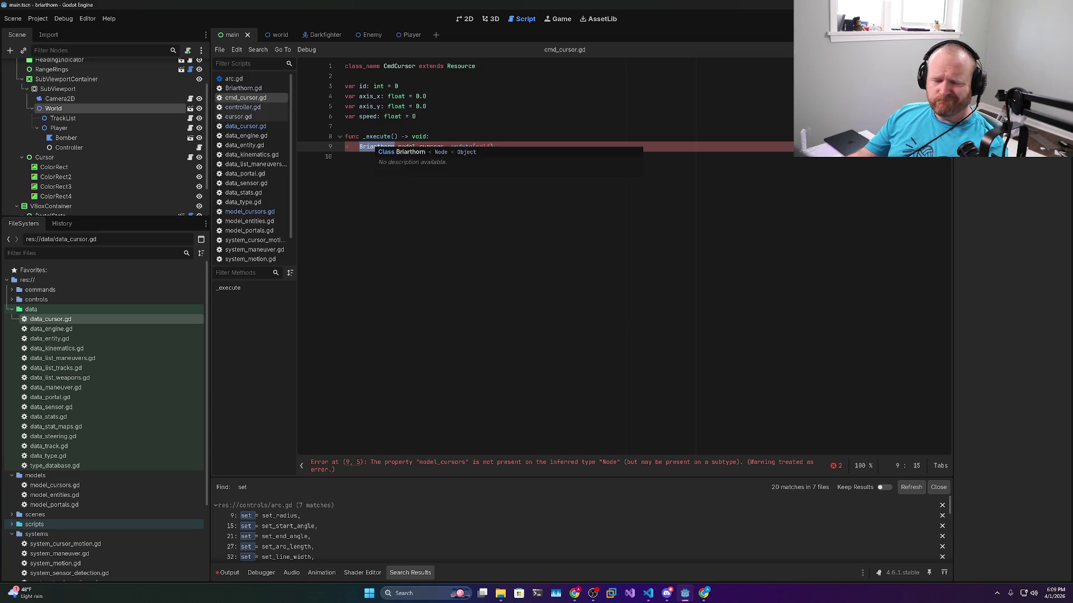
pyautogui.click(401, 116)
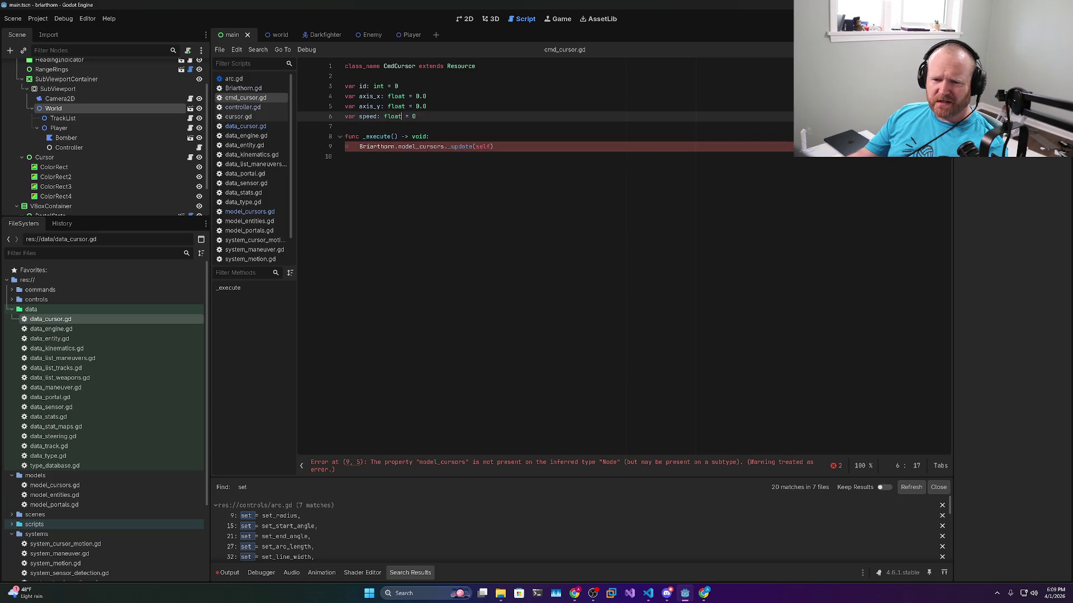
pyautogui.tripleClick(376, 146)
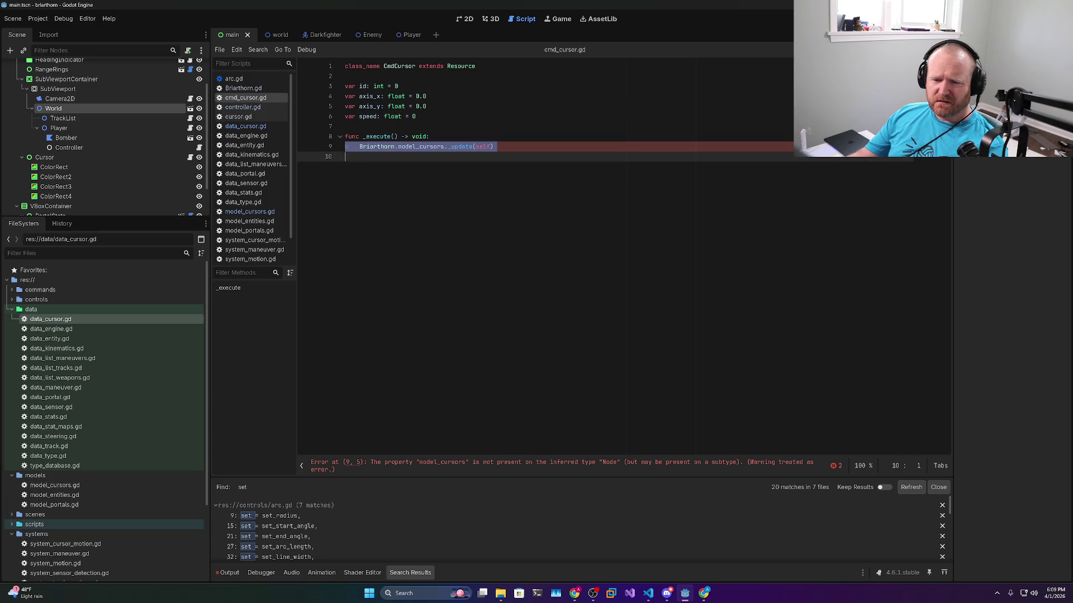
pyautogui.click(380, 146)
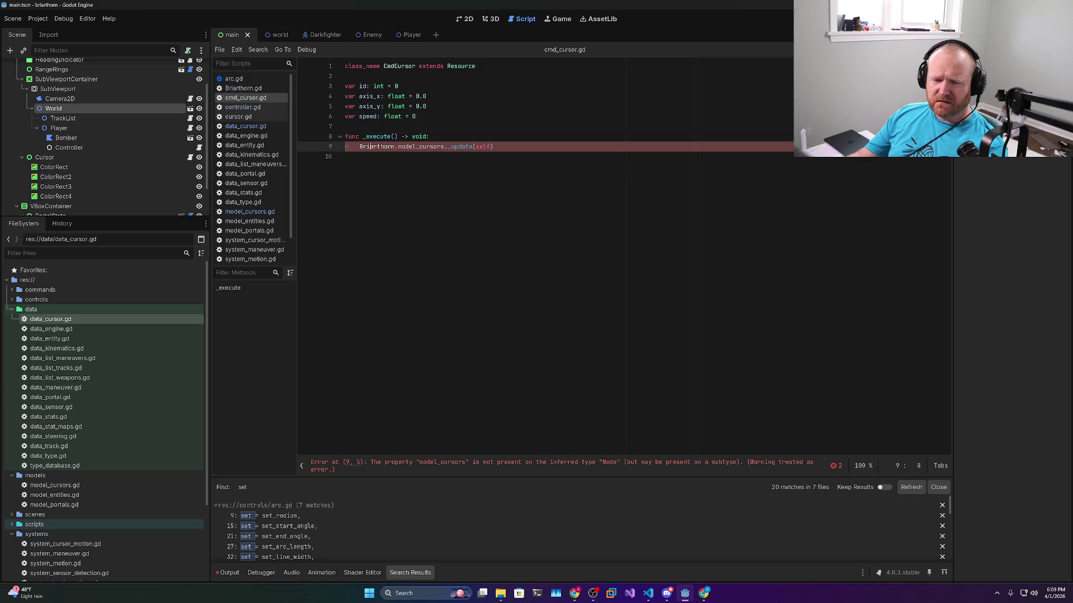
pyautogui.click(394, 136)
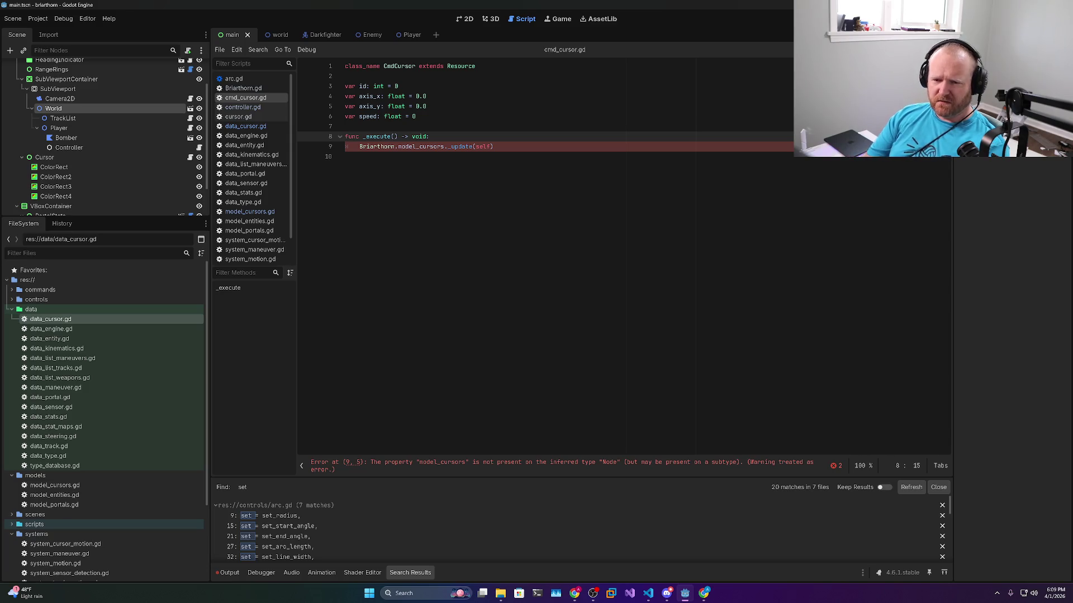
# Step: Add a 'bt: Briarthorn' parameter to _execute and replace Briarthorn with bt in the call, then save
pyautogui.write('B')
pyautogui.press('BackSpace')
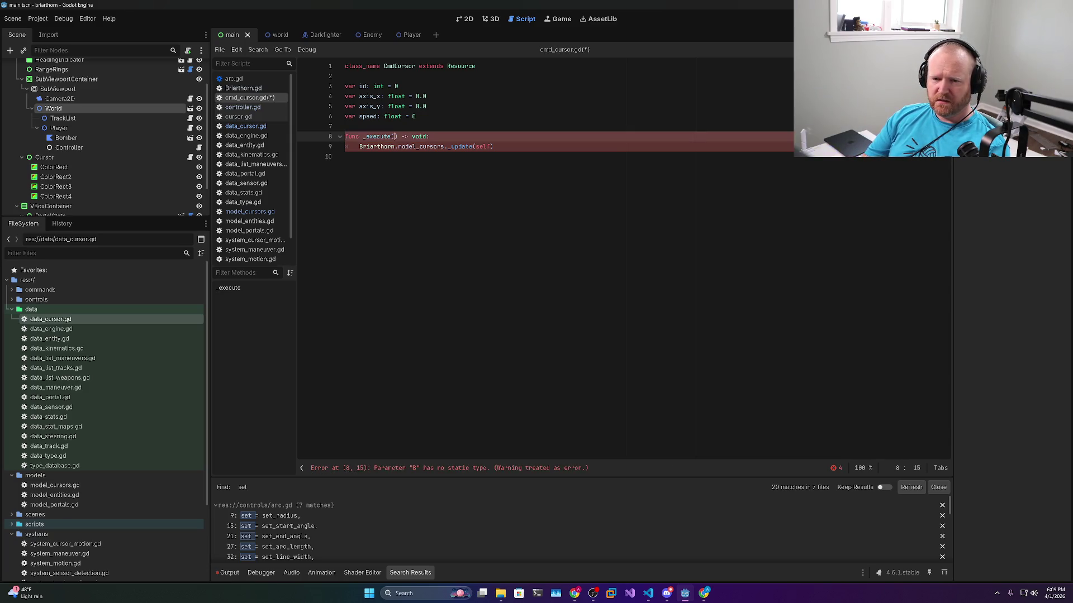
pyautogui.write('bt: Briarthorn')
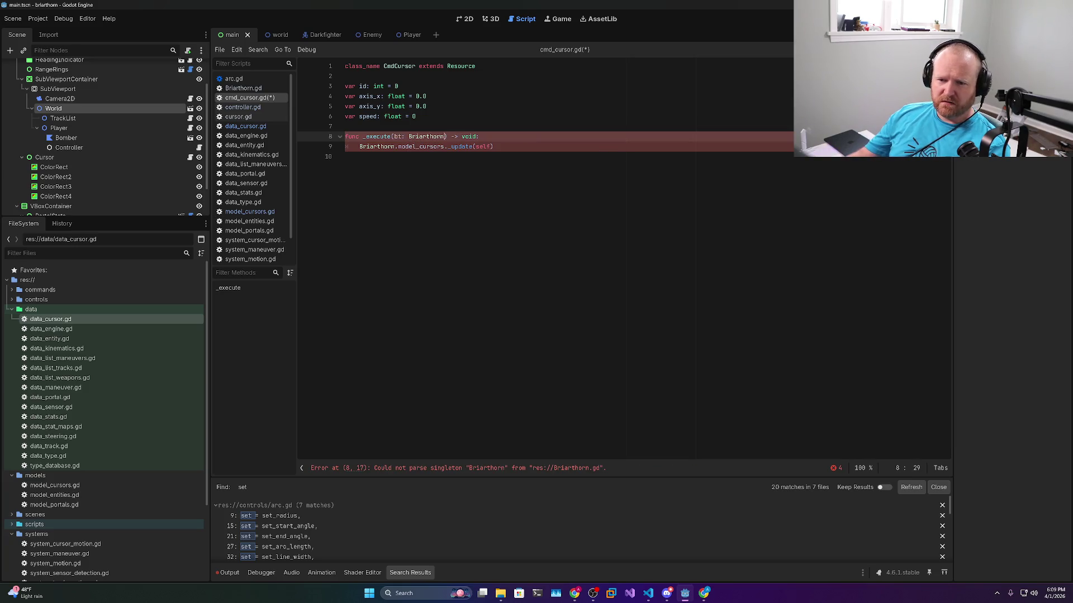
pyautogui.doubleClick(376, 146)
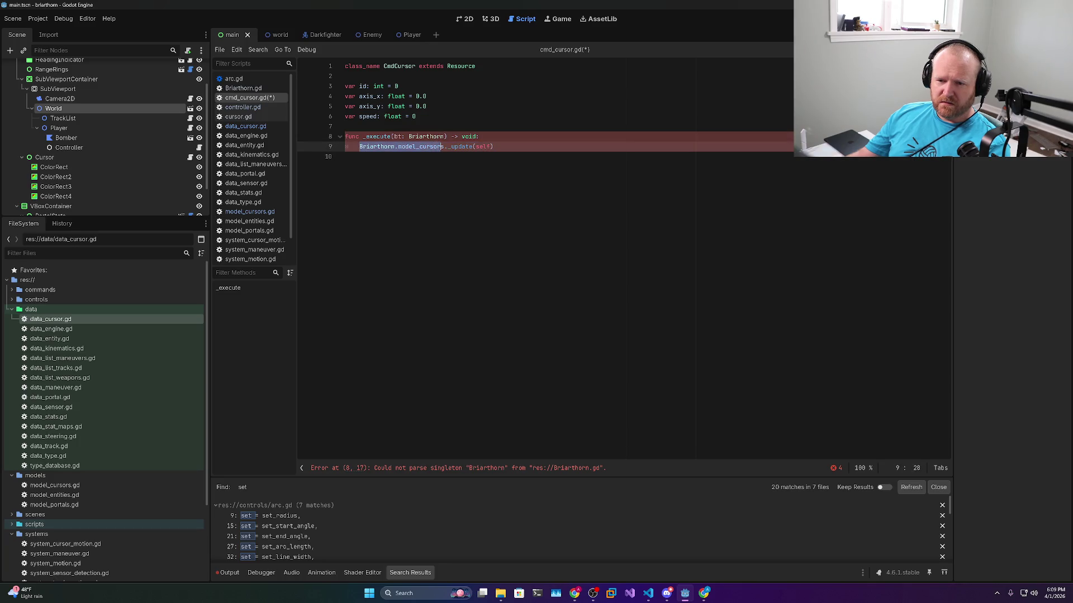
pyautogui.write('bt')
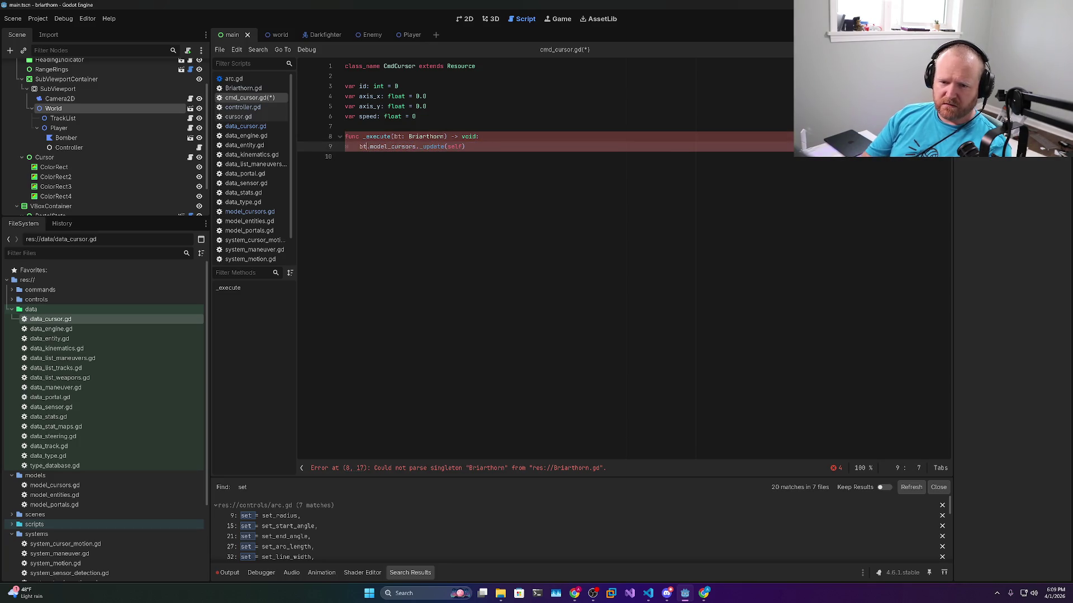
pyautogui.click(345, 156)
pyautogui.hotkey('ctrl', 's')
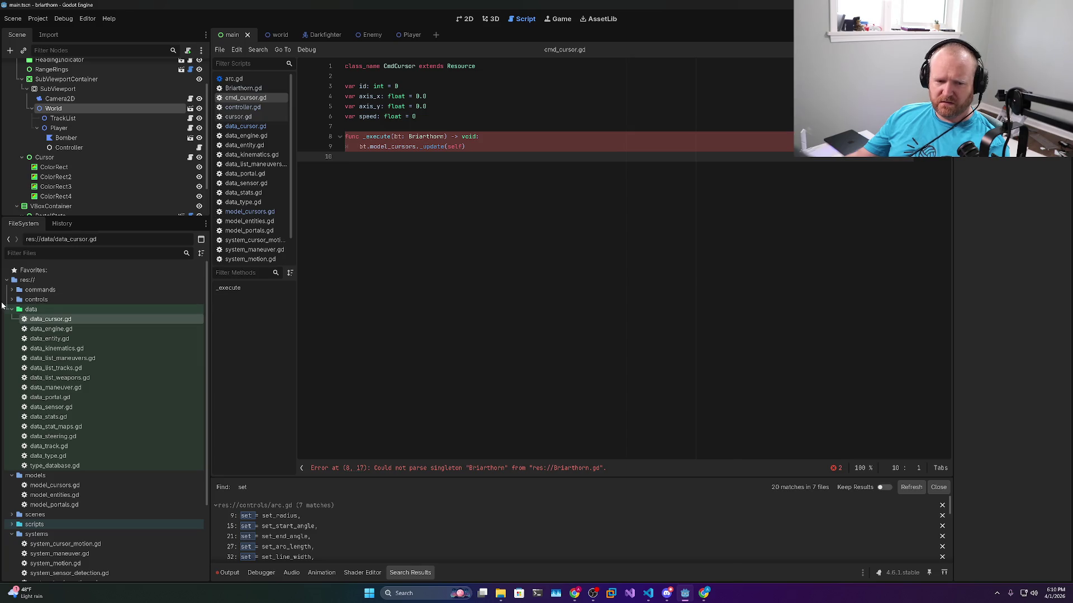
pyautogui.click(10, 309)
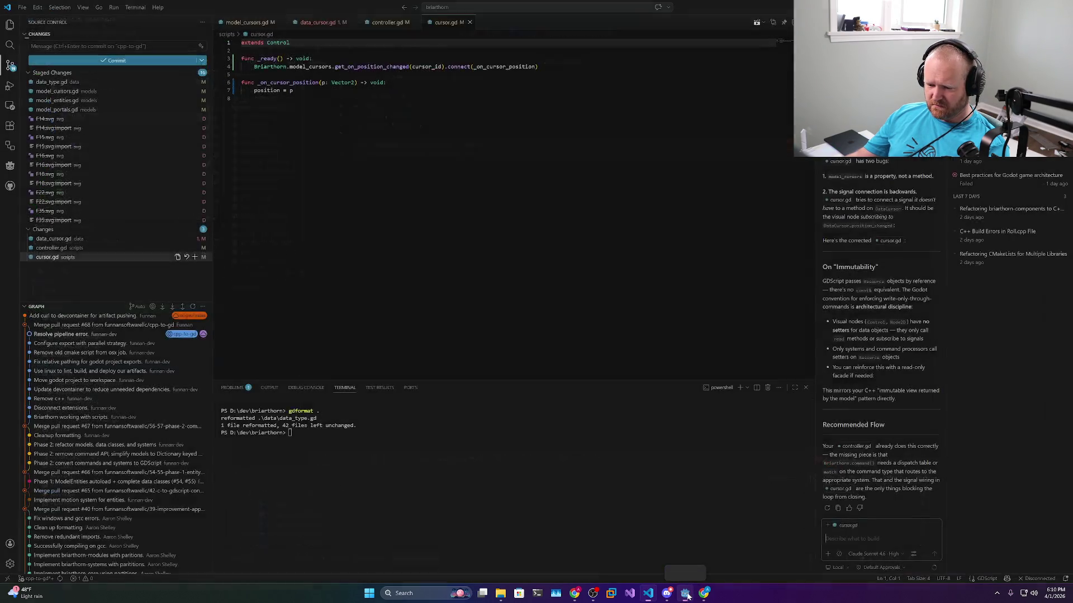
# Step: Relaunch Godot from the taskbar and reopen the briarthorn project
pyautogui.click(686, 594)
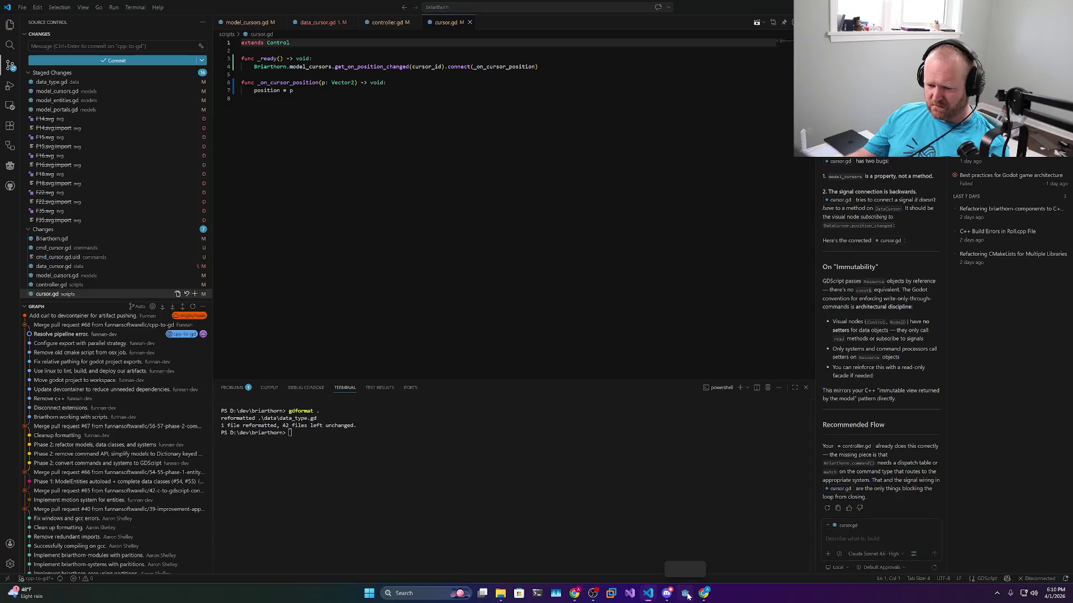
pyautogui.doubleClick(405, 176)
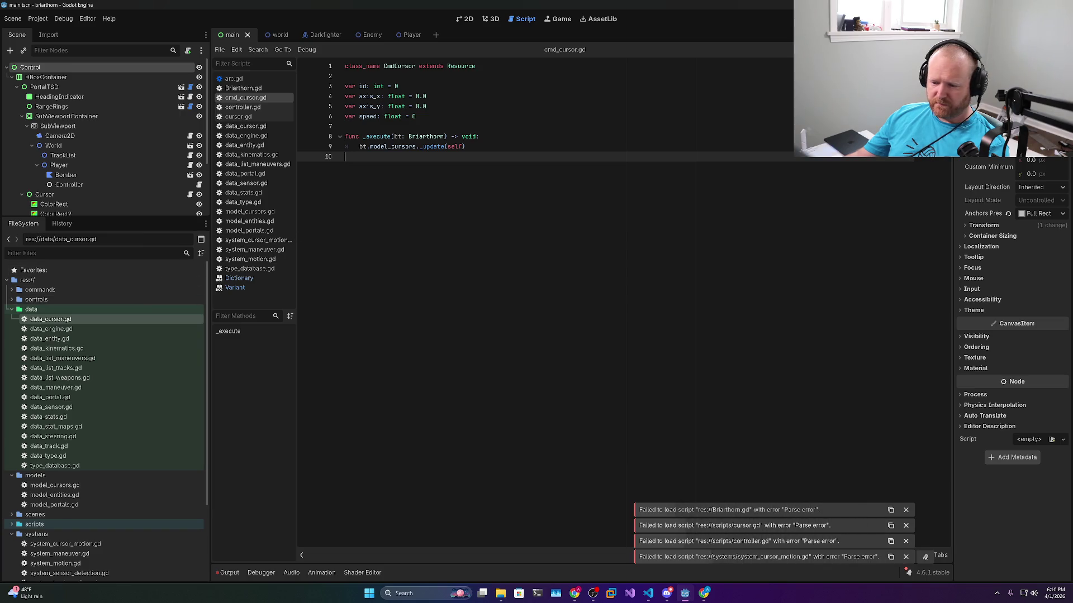
# Step: Review CmdCursor's fields and its _execute call, then open model_cursors.gd from the FileSystem dock
pyautogui.doubleClick(441, 137)
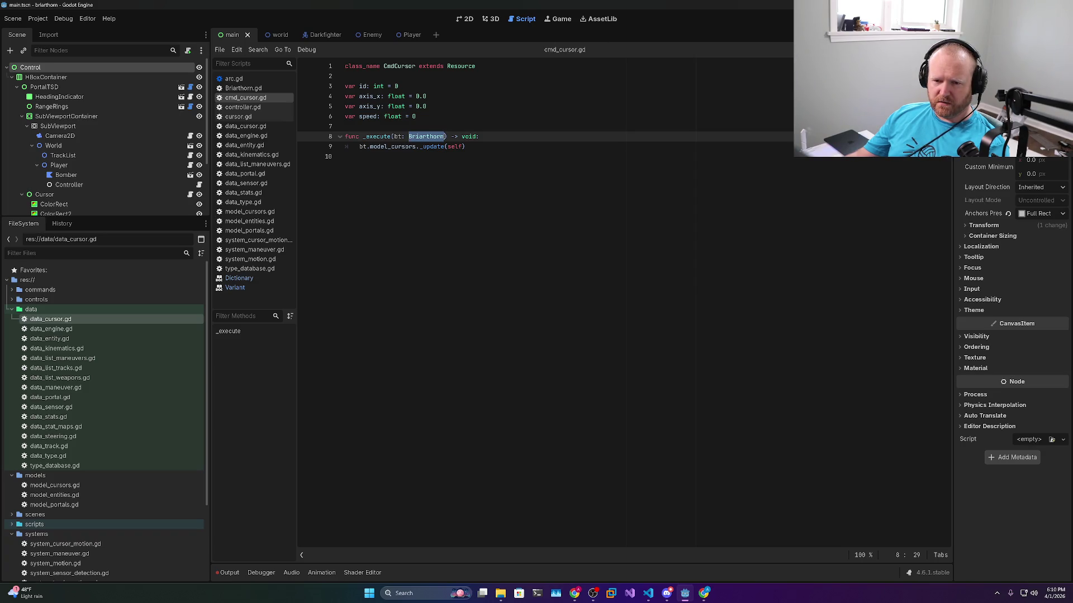
pyautogui.click(397, 66)
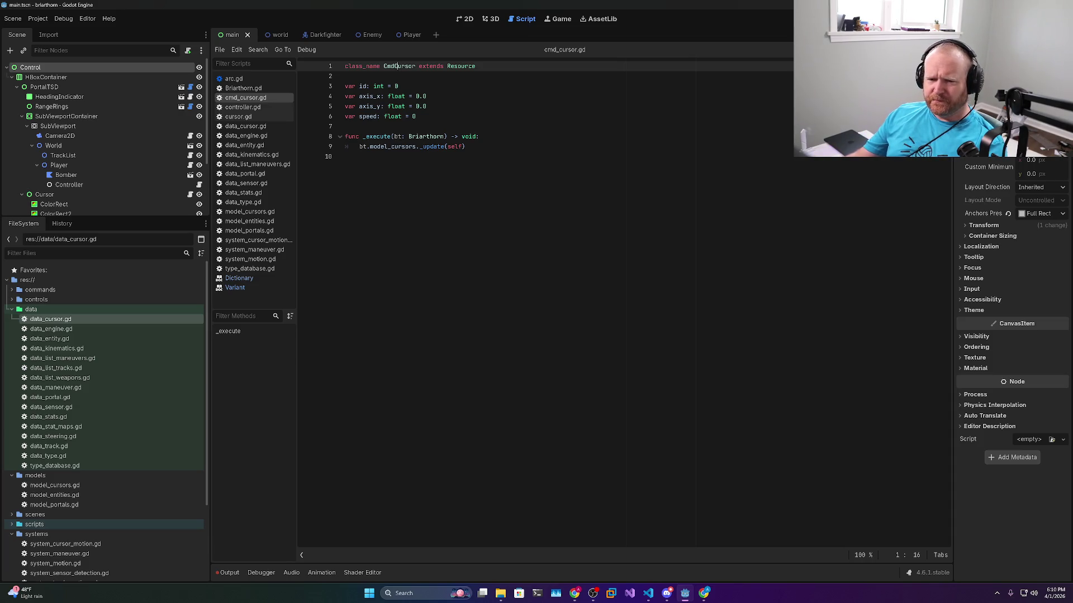
pyautogui.doubleClick(433, 147)
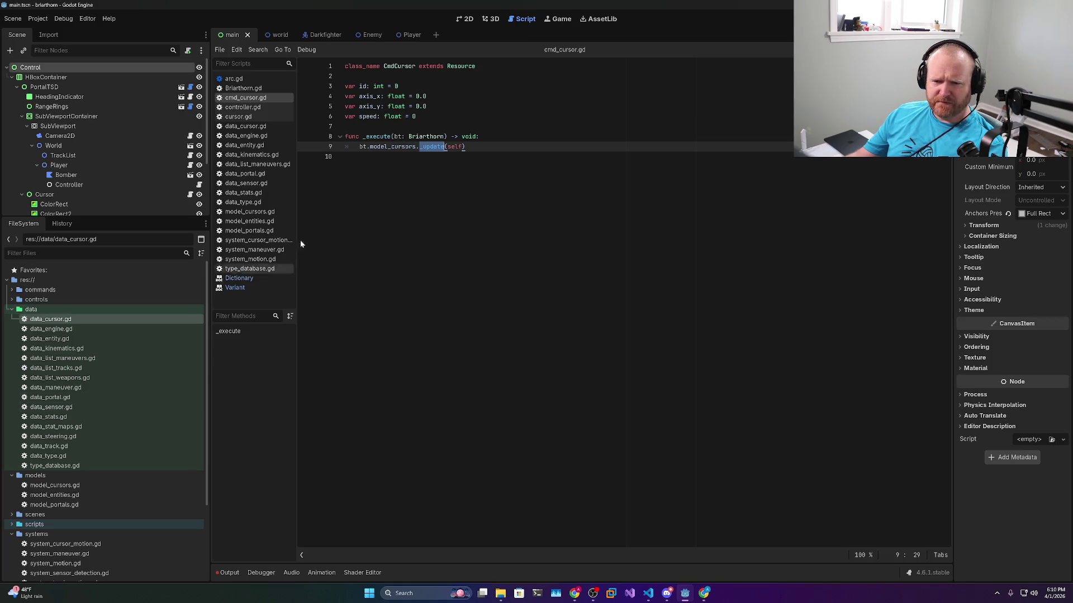
pyautogui.doubleClick(376, 136)
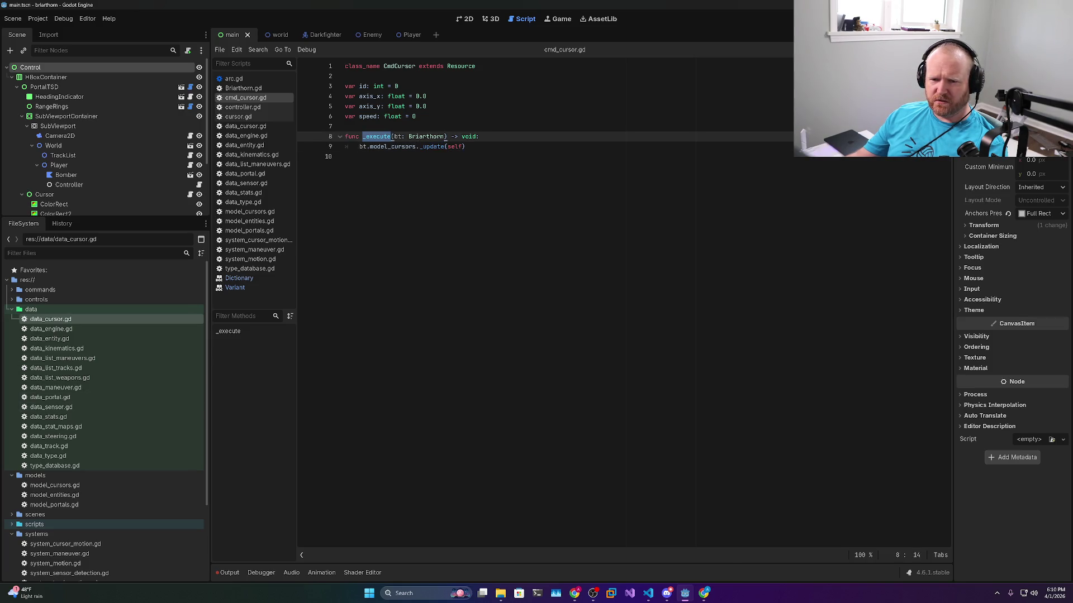
pyautogui.doubleClick(455, 146)
pyautogui.moveTo(398, 86); pyautogui.dragTo(345, 86)
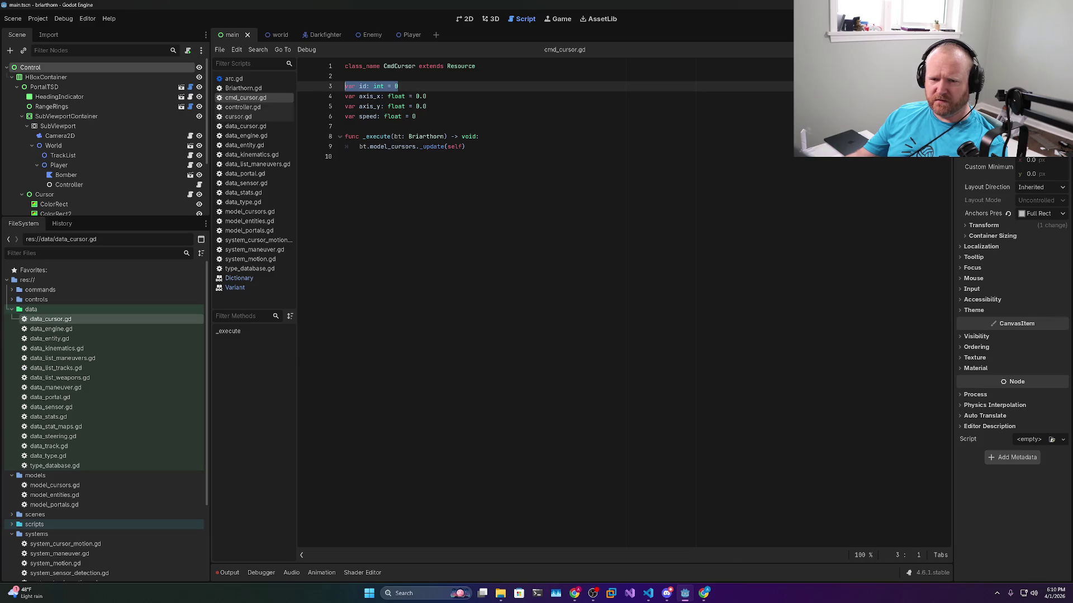
pyautogui.moveTo(426, 106); pyautogui.dragTo(345, 86)
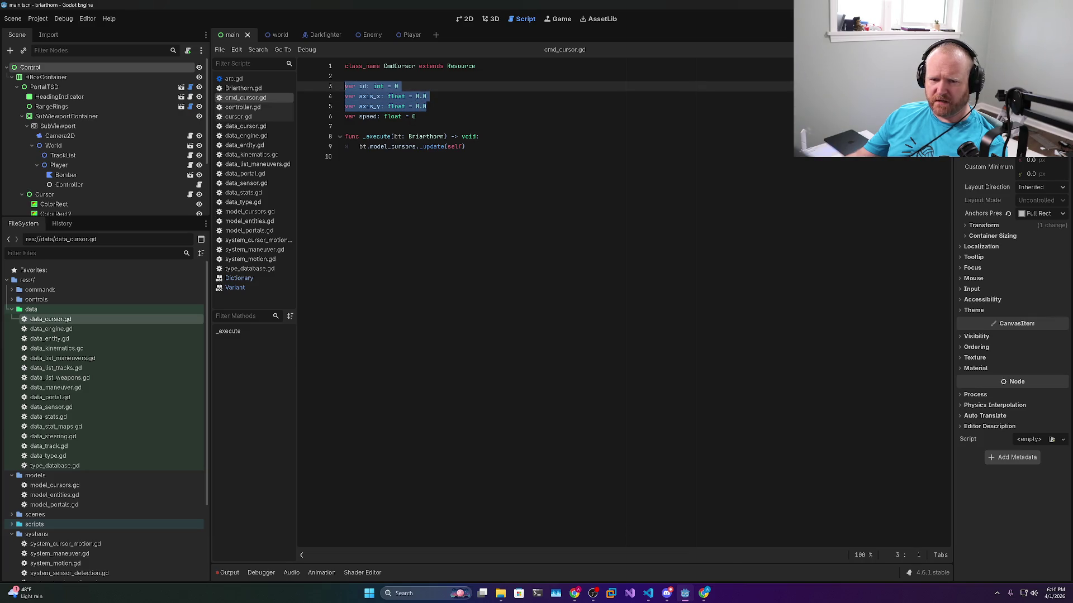
pyautogui.doubleClick(392, 146)
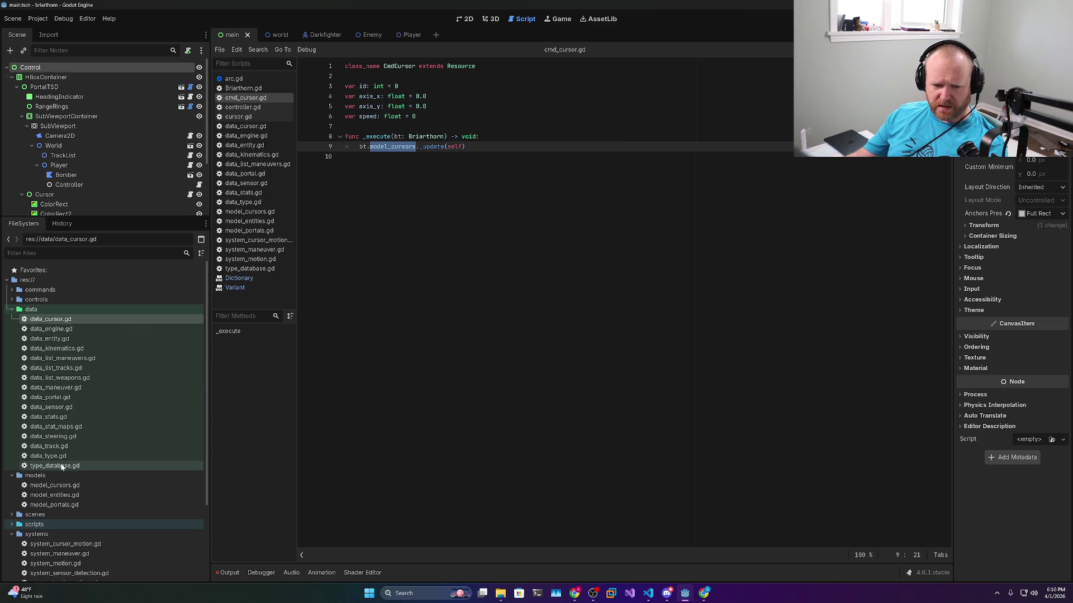
pyautogui.doubleClick(55, 485)
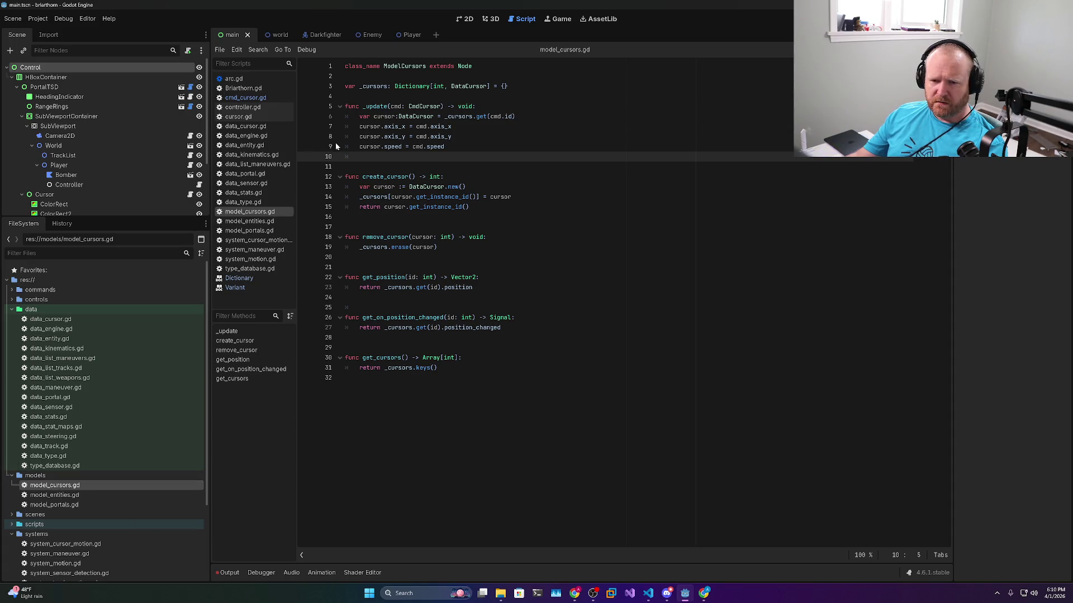
# Step: Rename the _update method in model_cursors.gd to _command
pyautogui.moveTo(345, 106); pyautogui.dragTo(476, 106)
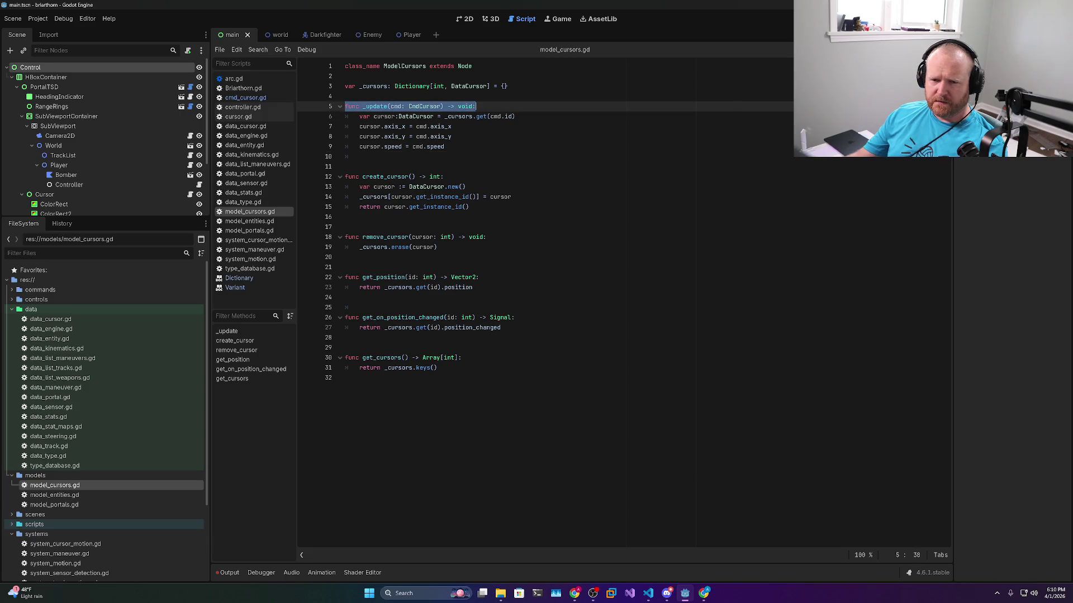
pyautogui.click(387, 106)
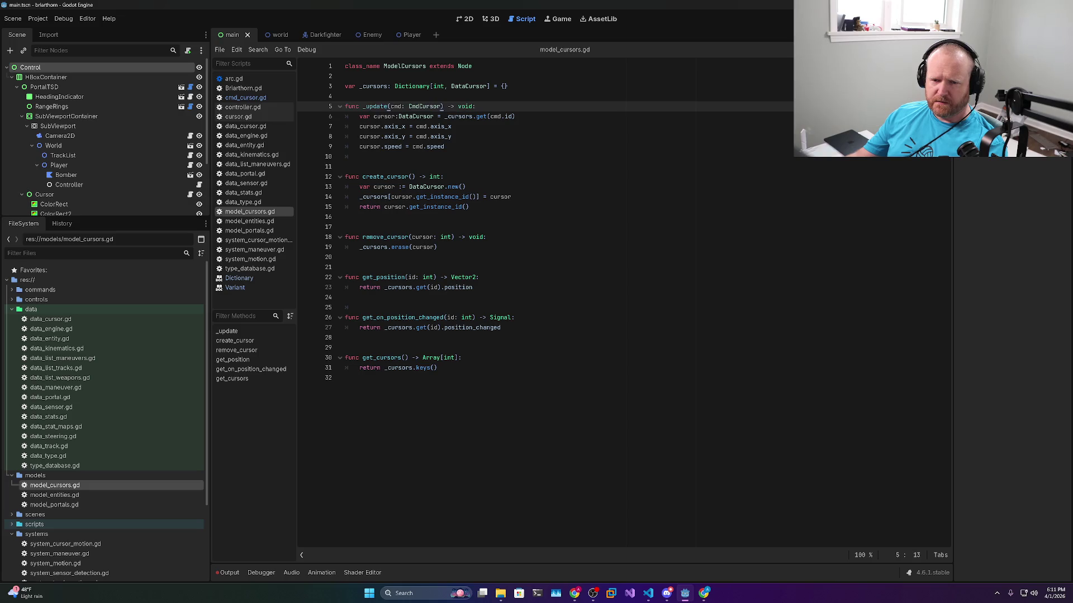
pyautogui.press('BackSpace')
pyautogui.press('BackSpace')
pyautogui.press('BackSpace')
pyautogui.write('command')
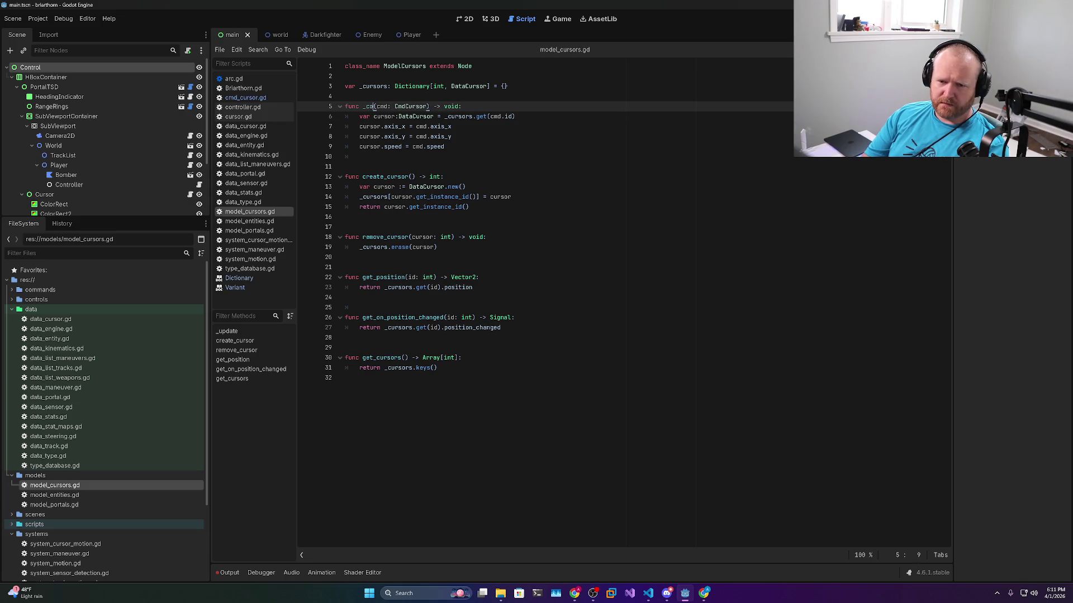
pyautogui.click(469, 127)
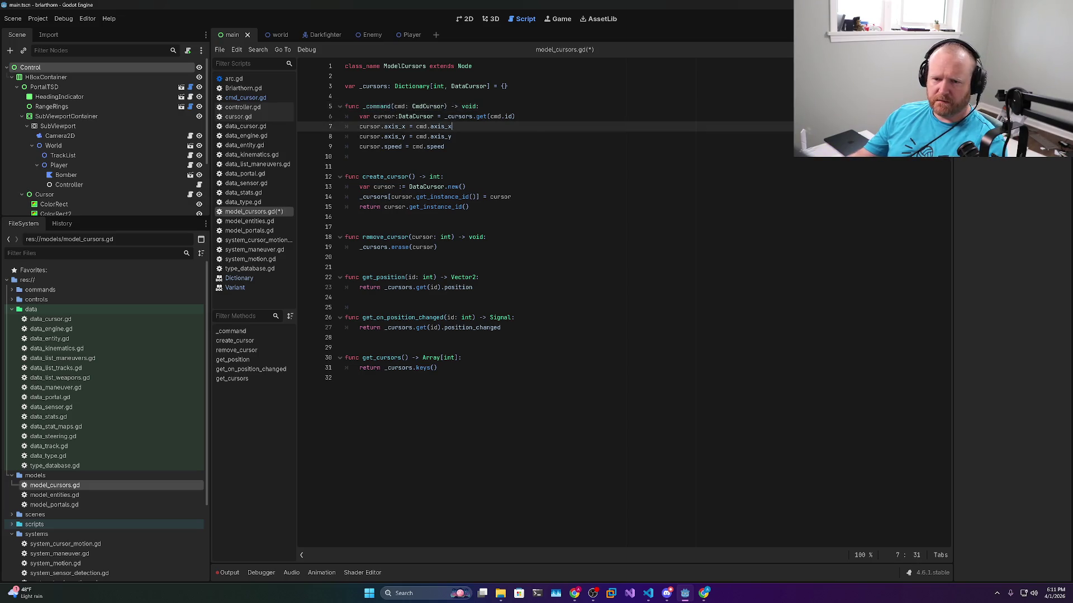
# Step: Change cmd_cursor.gd's call to _command, save, and run the project with F5
pyautogui.click(253, 97)
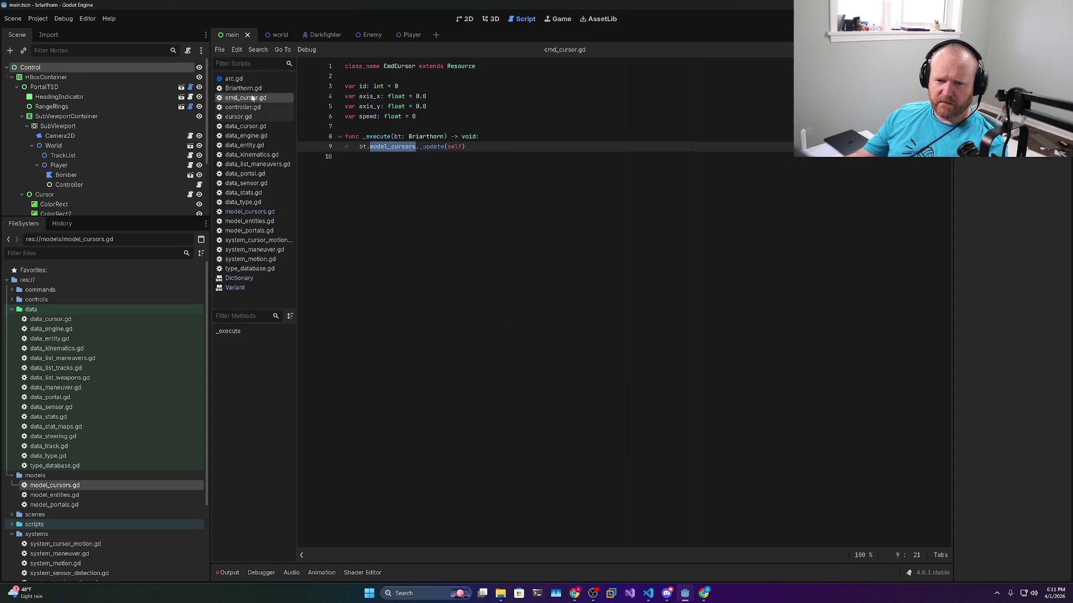
pyautogui.doubleClick(431, 147)
pyautogui.write('_command')
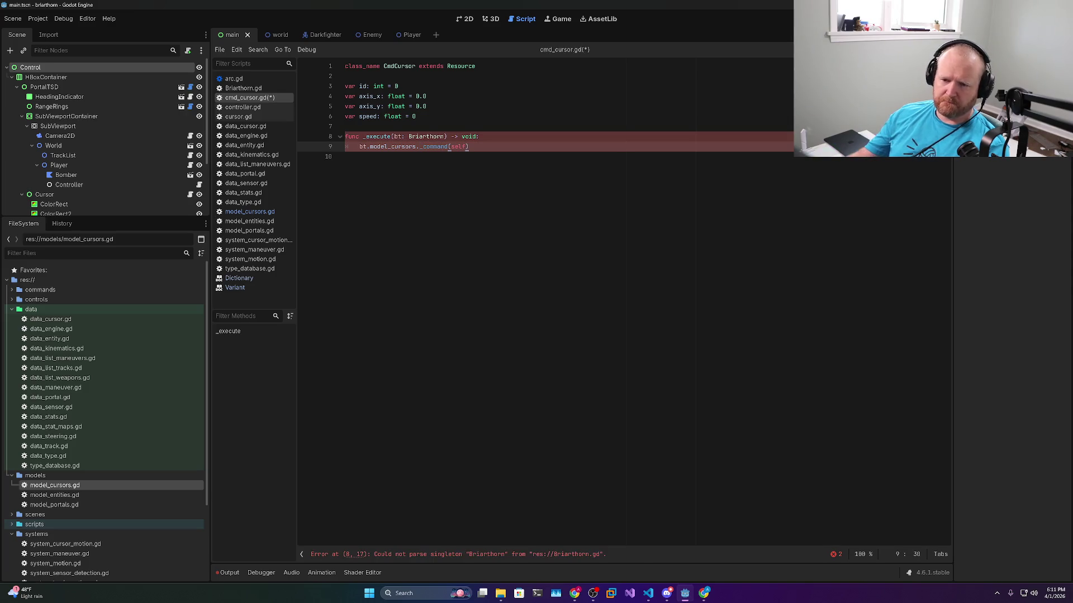
pyautogui.press('Down')
pyautogui.hotkey('ctrl', 's')
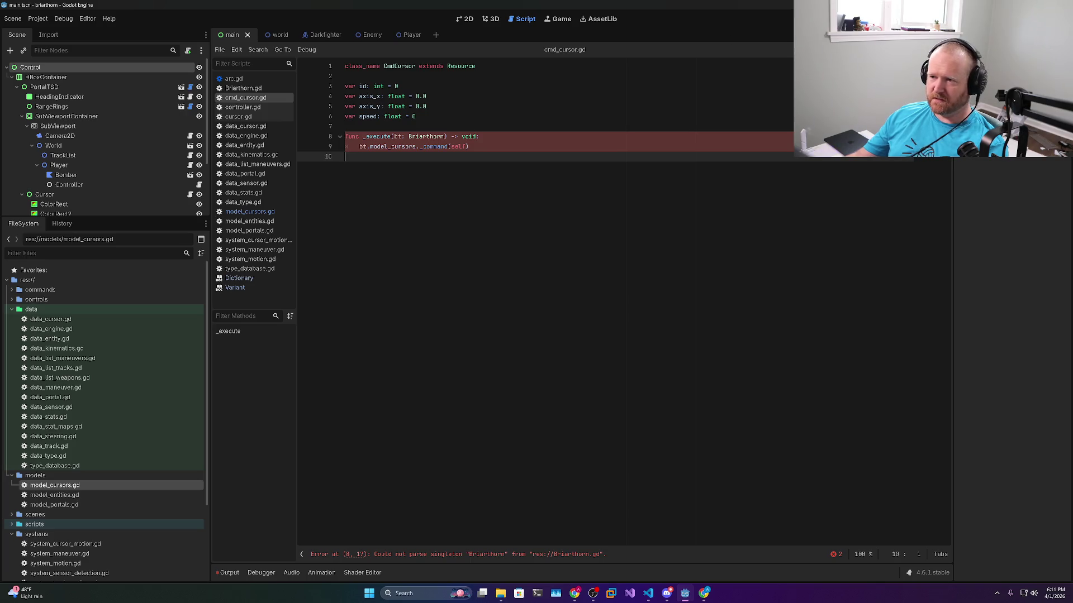
pyautogui.press('F5')
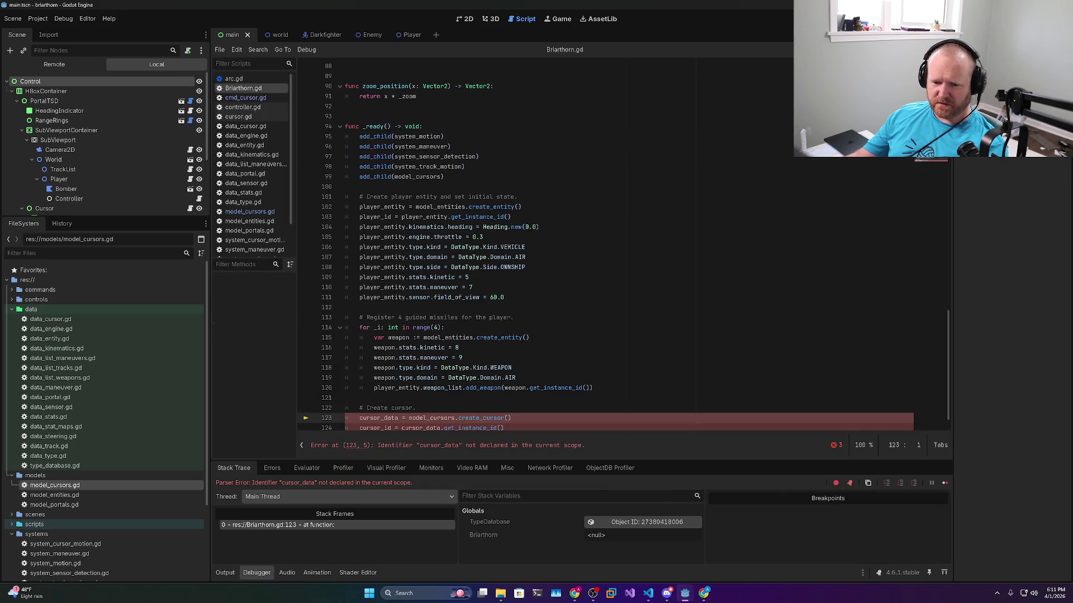
# Step: Delete the stray cursor comment, cursor_data and cursor_id lines from Briarthorn.gd, save, and rerun the game
pyautogui.scroll(-1, 605, 246)
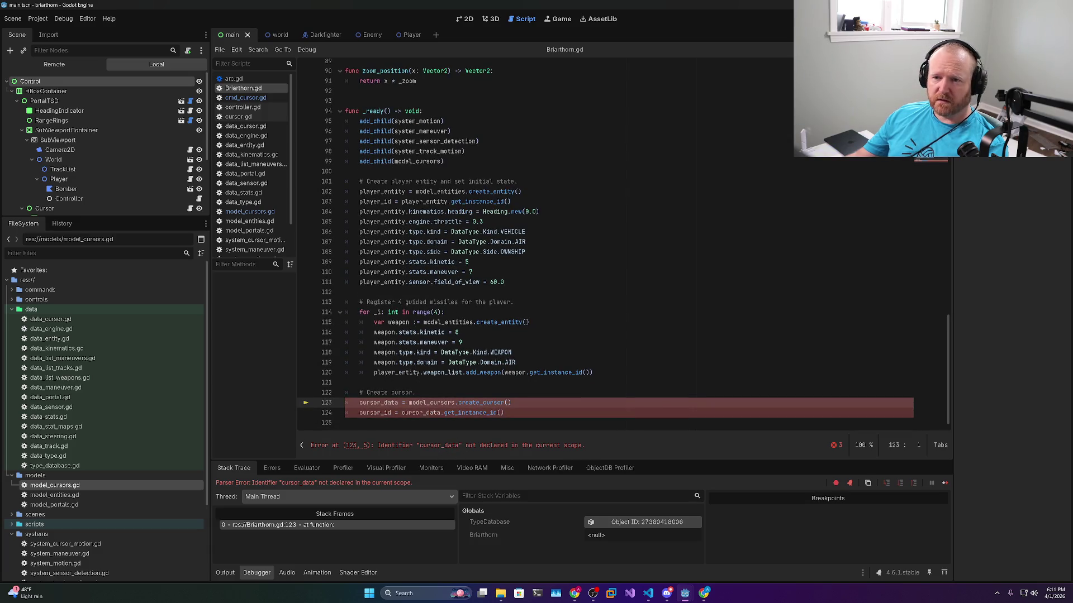
pyautogui.press('F8')
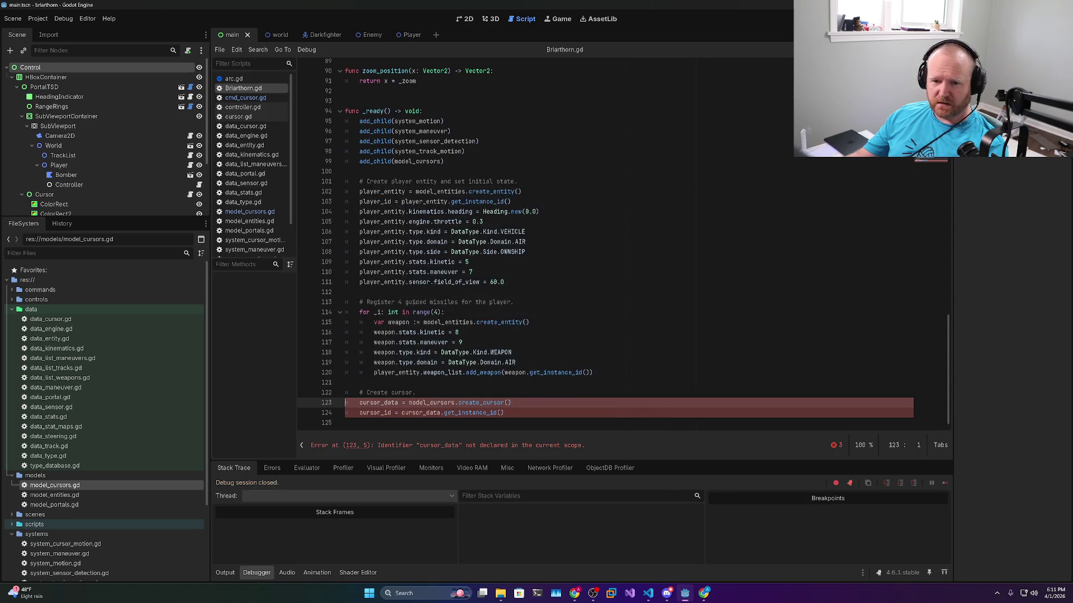
pyautogui.press('Up')
pyautogui.press('Up')
pyautogui.press('Down')
pyautogui.press('End')
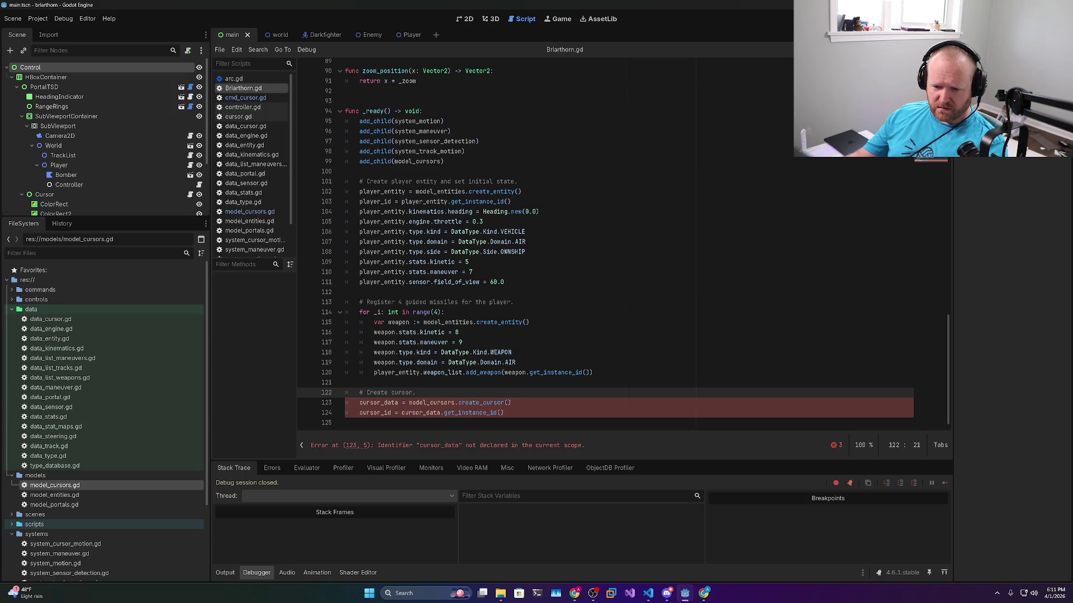
pyautogui.hotkey('ctrl', 'shift', 'k')
pyautogui.hotkey('ctrl', 'shift', 'k')
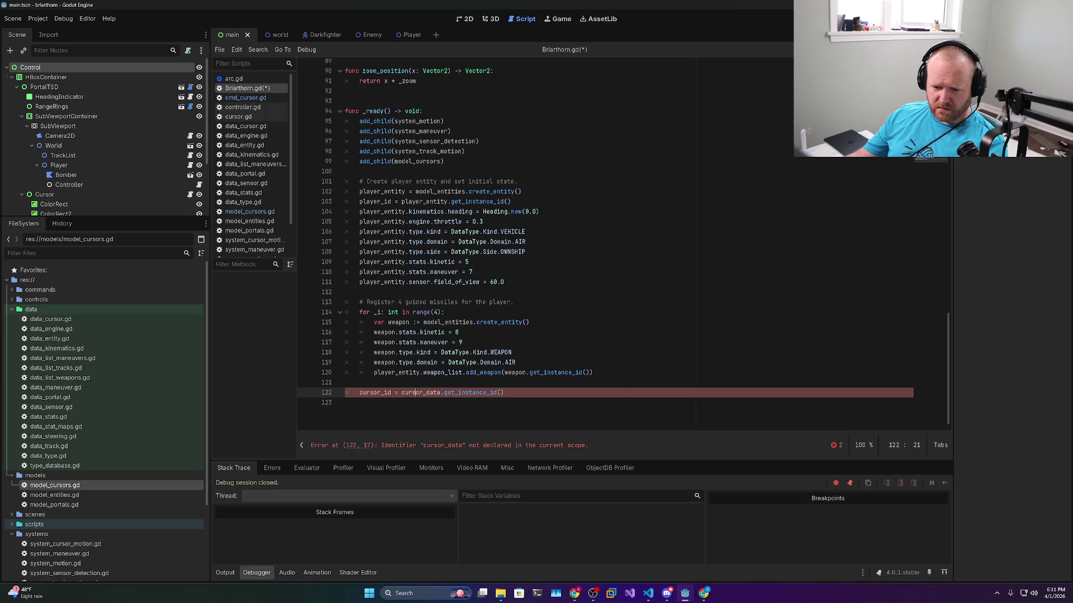
pyautogui.hotkey('ctrl', 'shift', 'k')
pyautogui.hotkey('ctrl', 's')
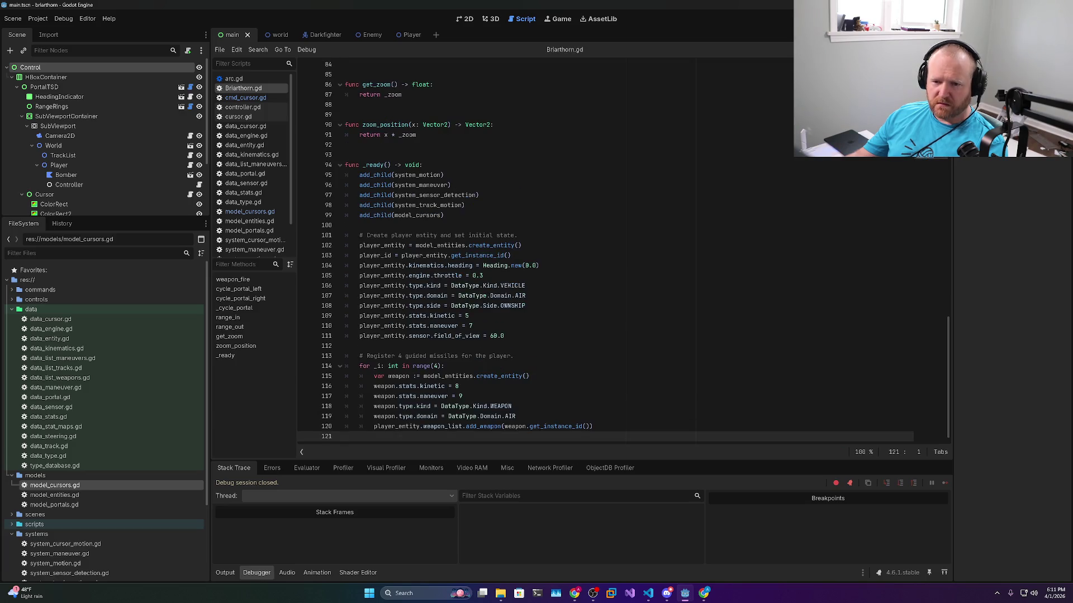
pyautogui.press('F5')
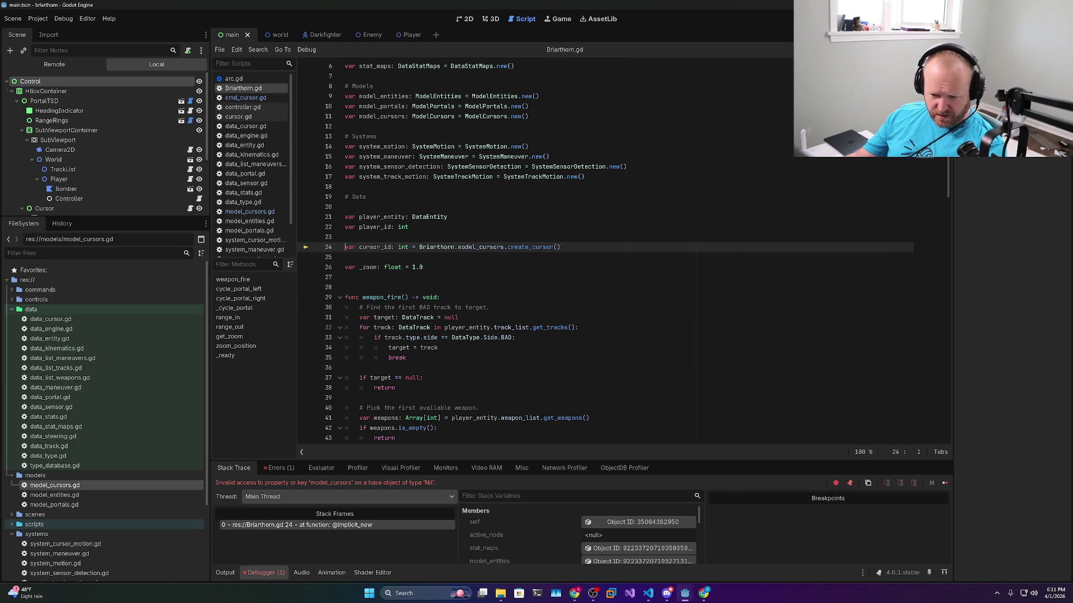
pyautogui.write('@onr')
pyautogui.press('Return')
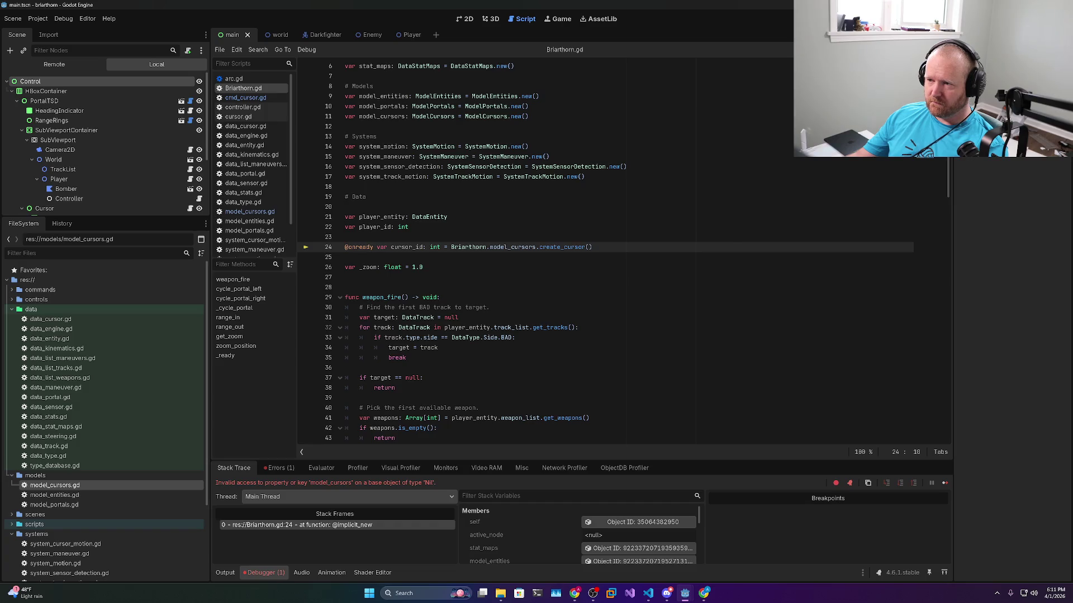
pyautogui.press('F5')
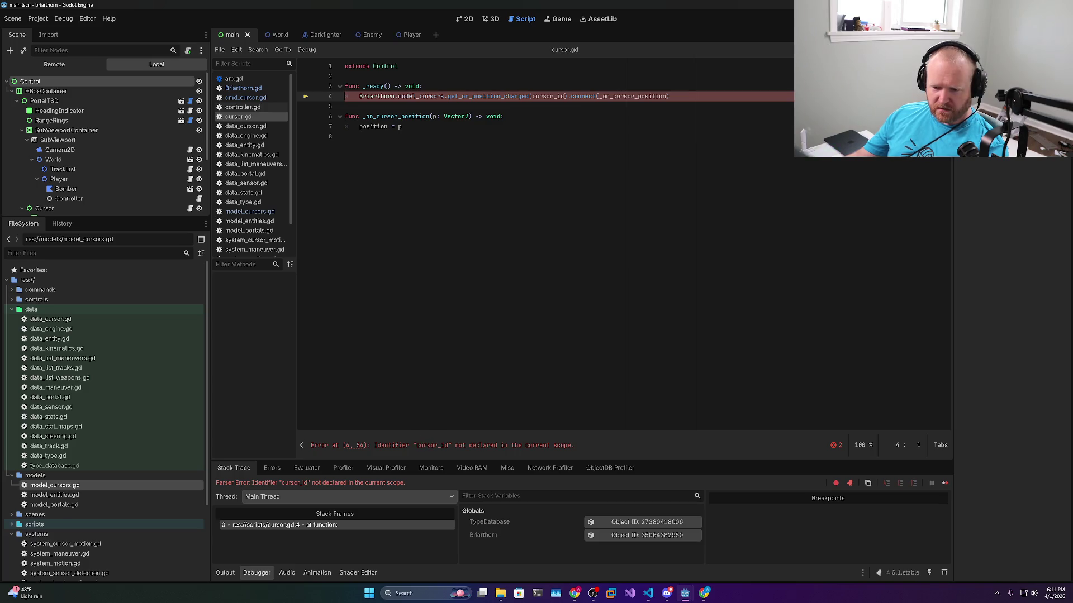
# Step: Change cursor_id on cursor.gd line 4 to Briarthorn.cursor_id, then rerun the game past the load errors
pyautogui.doubleClick(540, 96)
pyautogui.press('Left')
pyautogui.write('Briarthorn.')
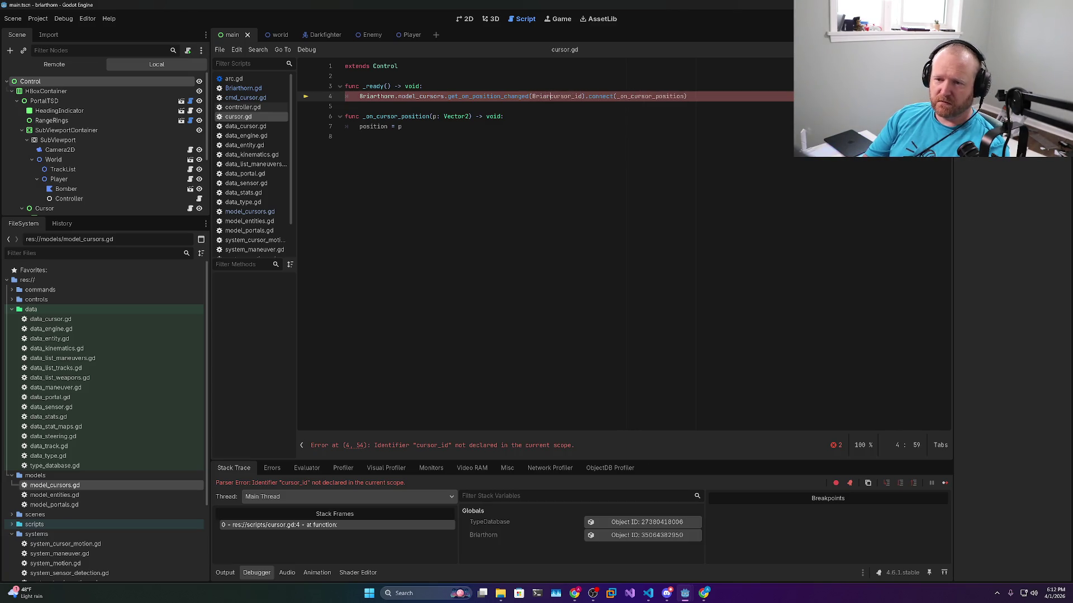
pyautogui.hotkey('ctrl', 's')
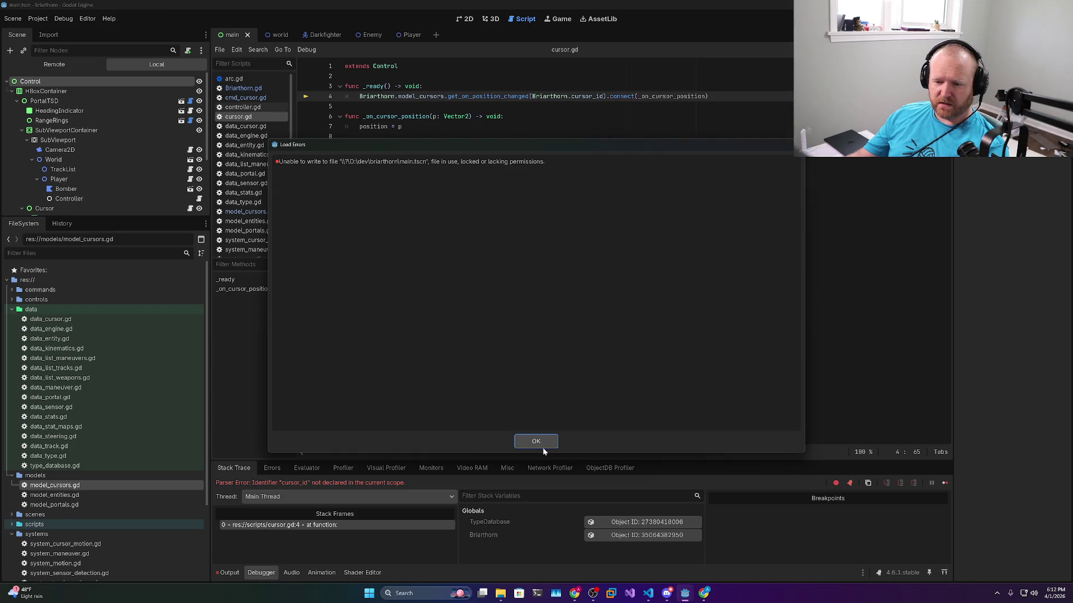
pyautogui.click(540, 446)
pyautogui.hotkey('ctrl', 's')
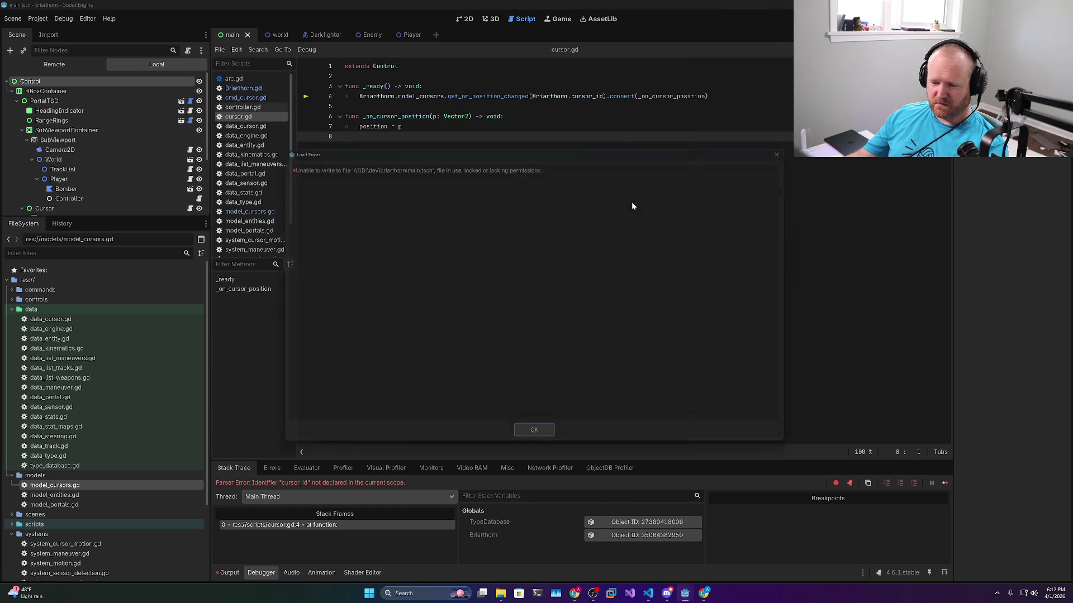
pyautogui.click(535, 439)
pyautogui.moveTo(680, 591)
pyautogui.click(715, 551)
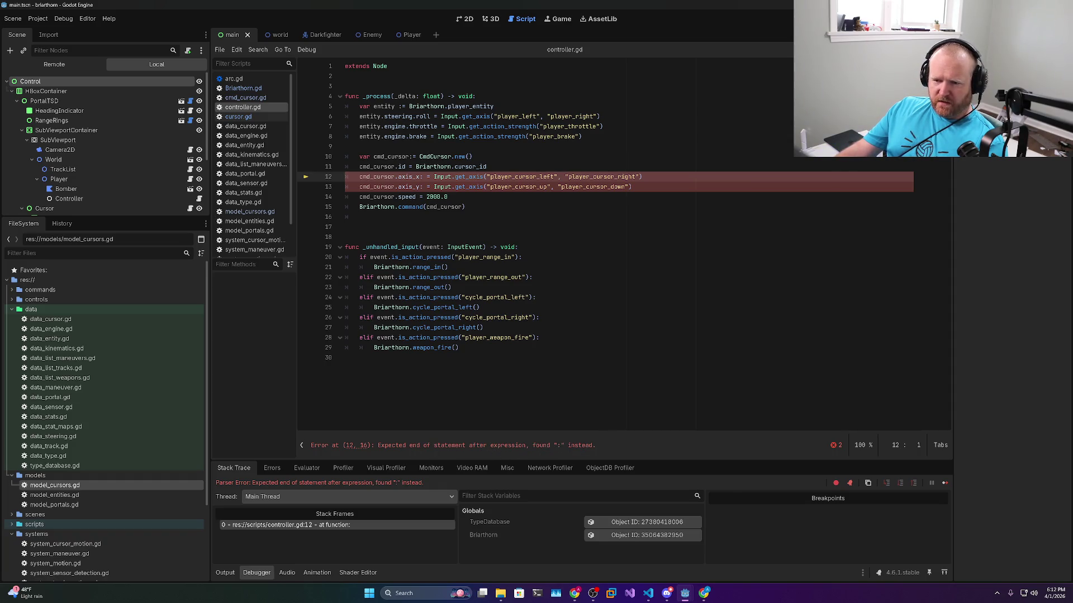
# Step: Delete the stray colons after axis_x and axis_y in controller.gd and rerun the game
pyautogui.click(487, 166)
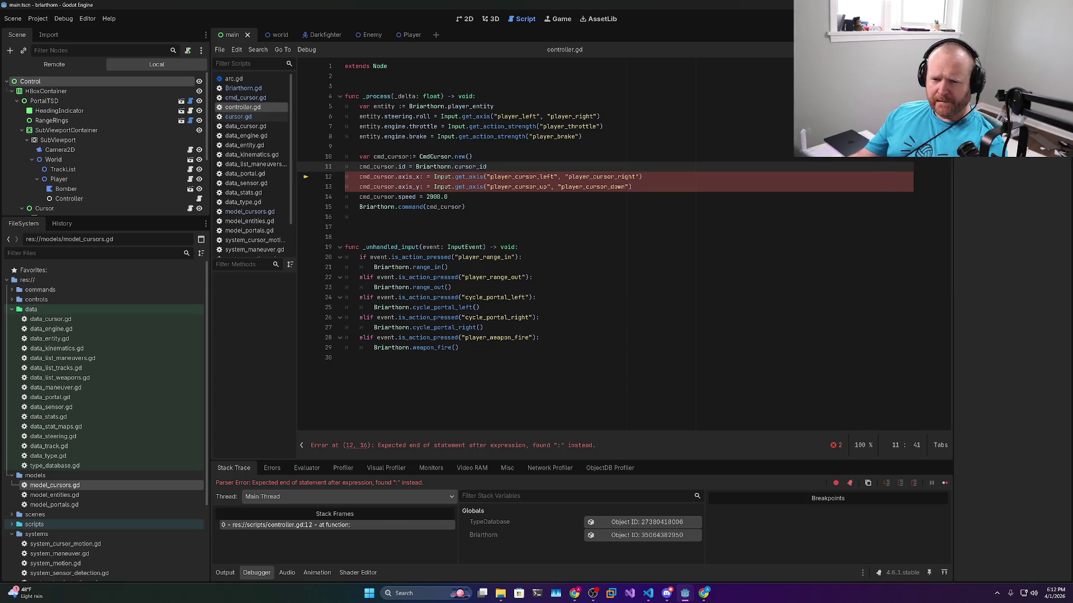
pyautogui.click(429, 176)
pyautogui.press('BackSpace')
pyautogui.click(419, 187)
pyautogui.press('Delete')
pyautogui.hotkey('ctrl', 's')
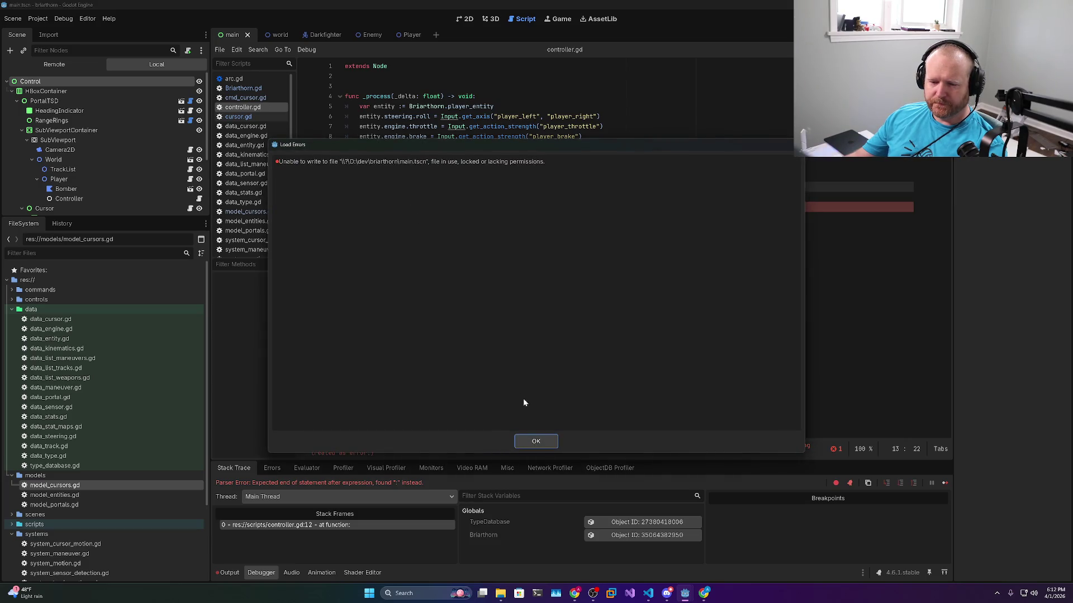
pyautogui.click(528, 443)
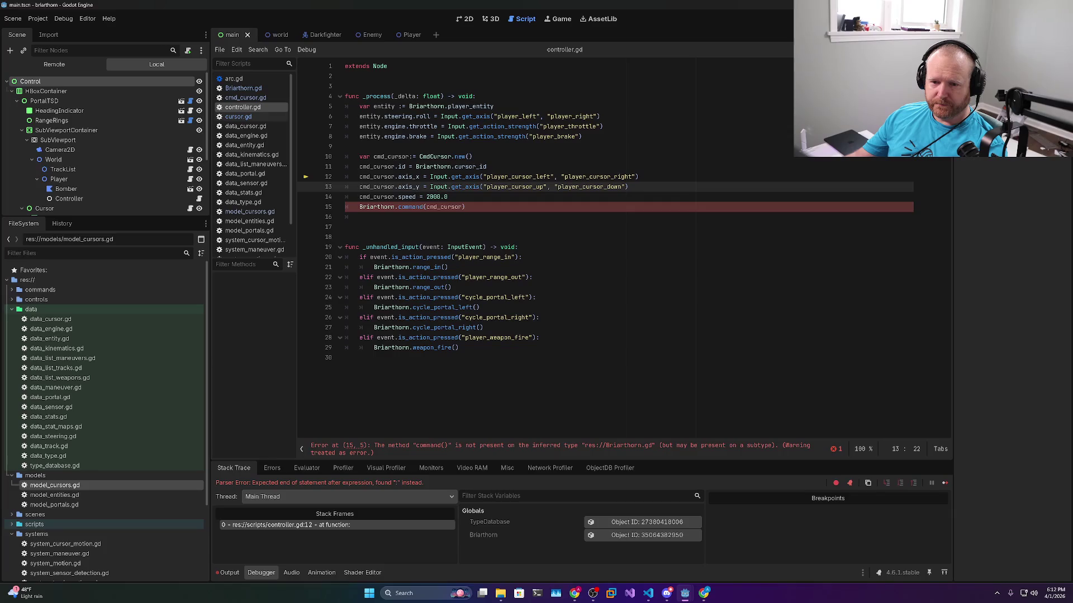
pyautogui.press('F5')
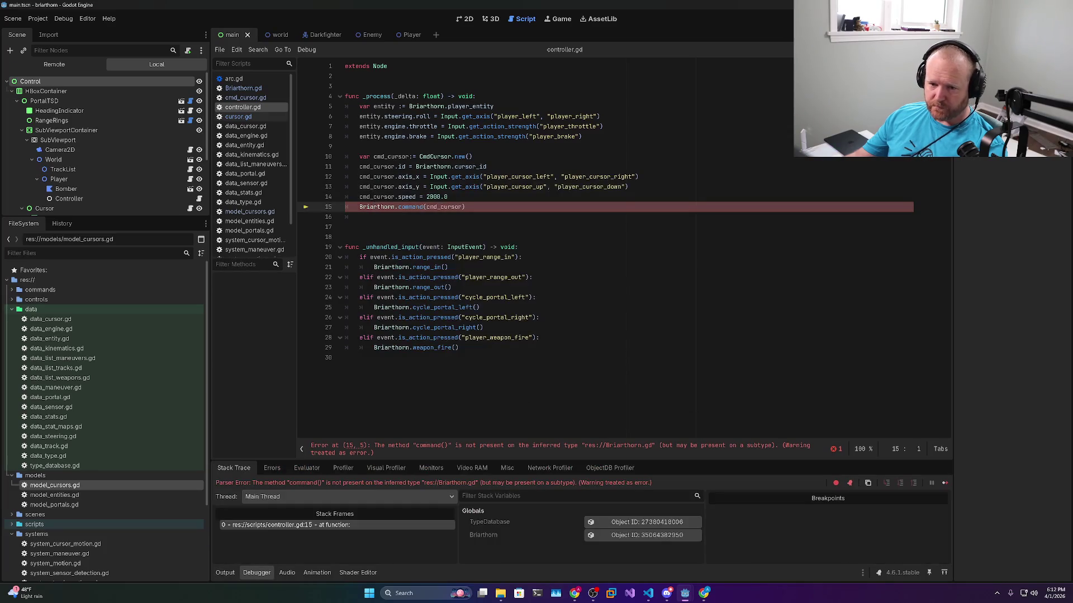
# Step: Select the missing command method name on line 15 and open Briarthorn.gd
pyautogui.doubleClick(417, 207)
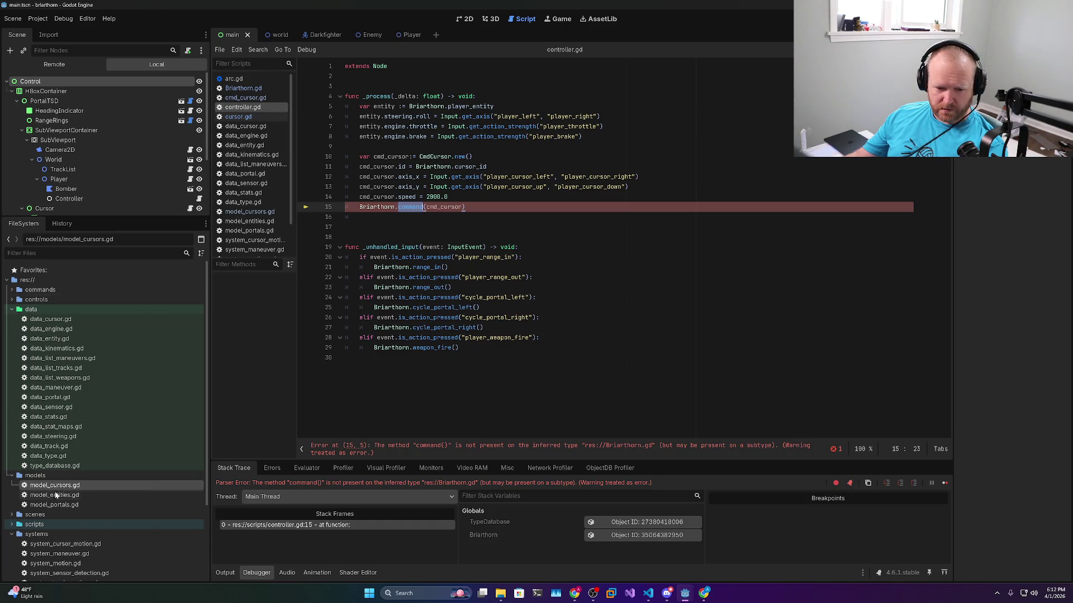
pyautogui.scroll(-5, 81, 498)
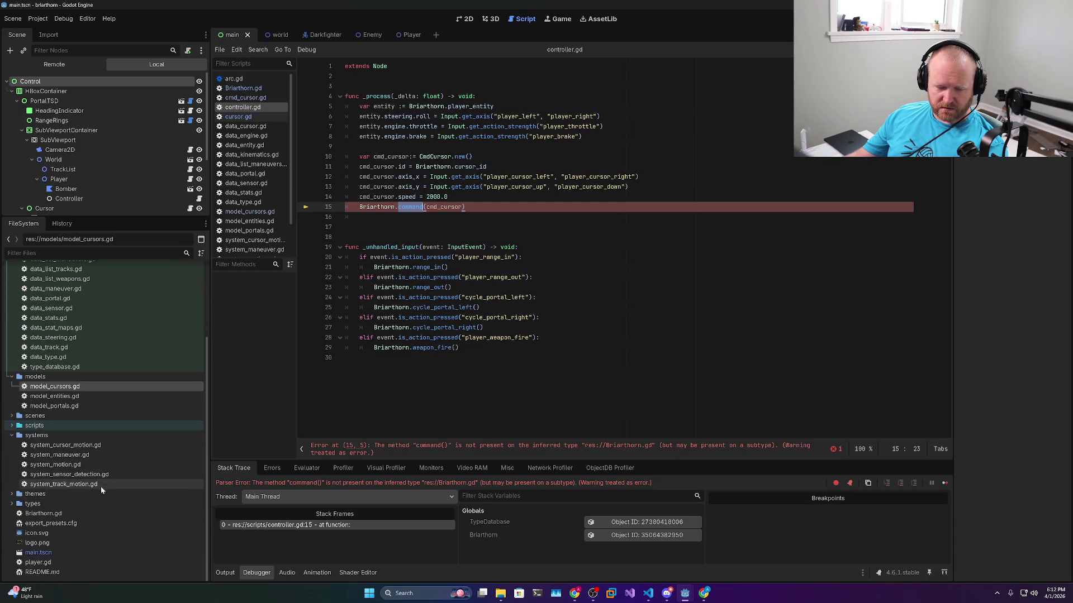
pyautogui.scroll(5, 140, 474)
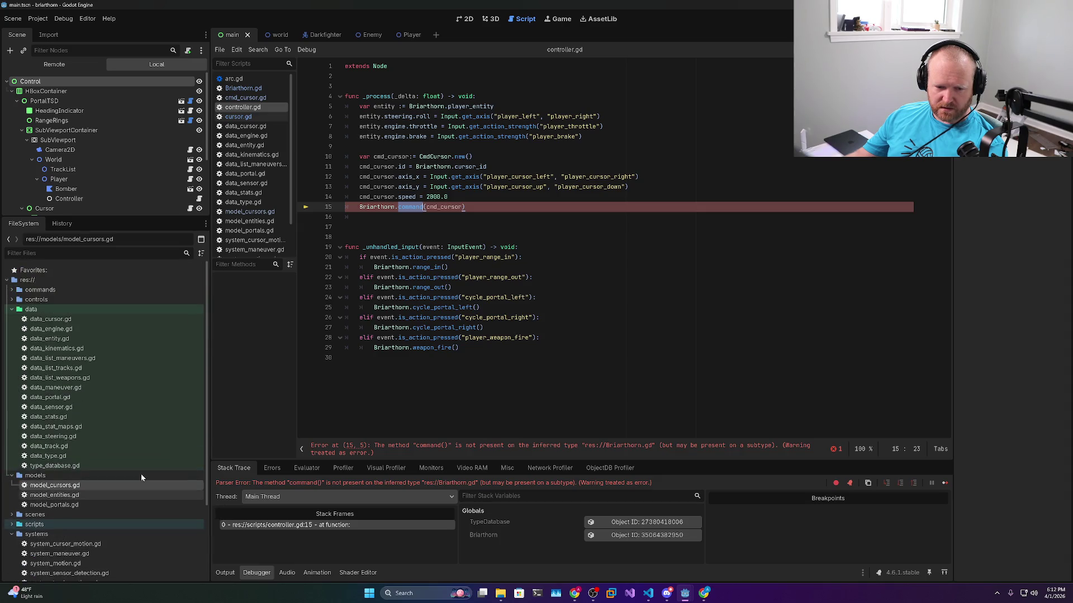
pyautogui.scroll(-5, 118, 476)
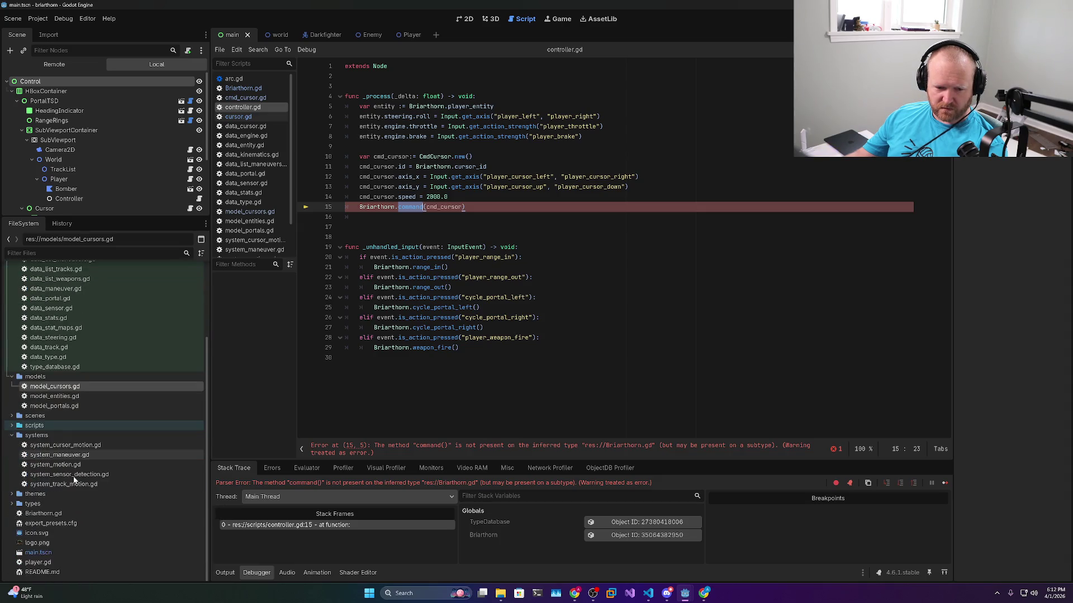
pyautogui.doubleClick(49, 514)
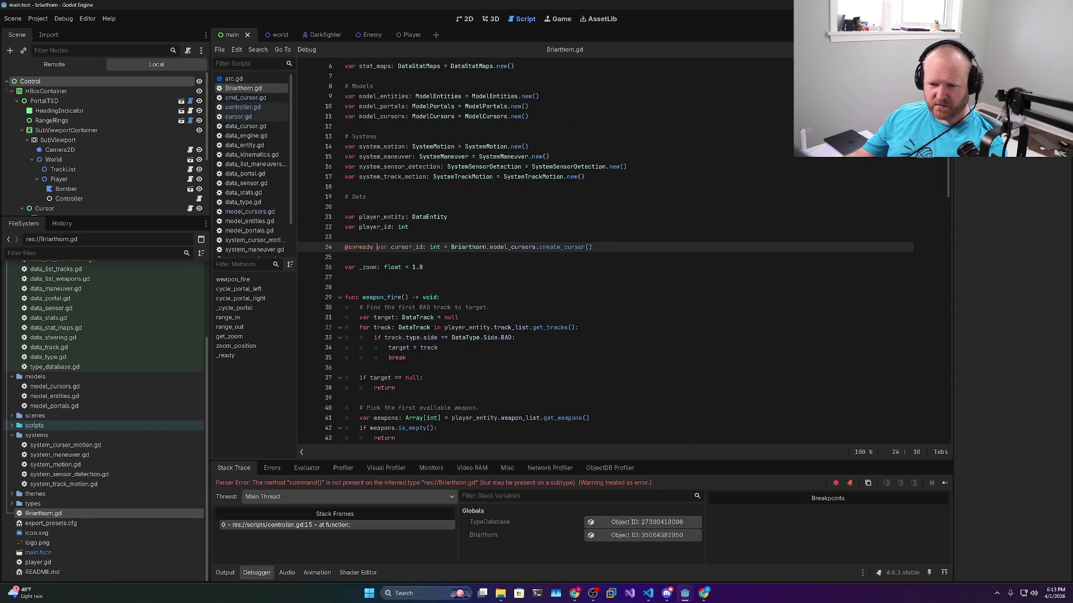
# Step: Add a 'func command(cmd) -> void:' function with body cmd.execute(self) after zoom_position
pyautogui.scroll(-9, 559, 251)
pyautogui.scroll(-17, 558, 251)
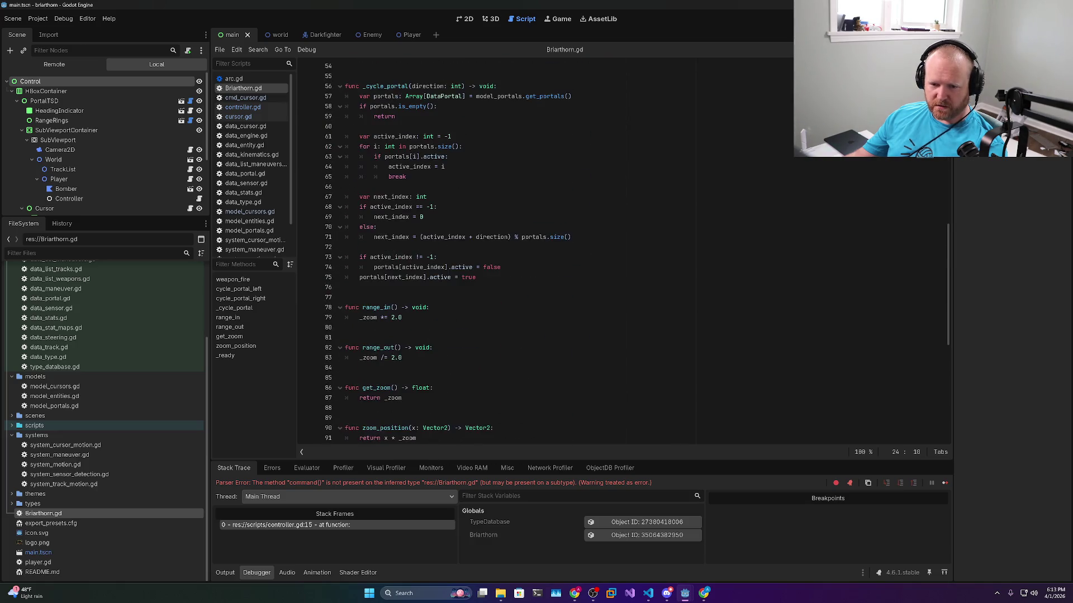
pyautogui.scroll(7, 559, 251)
pyautogui.click(416, 348)
pyautogui.press('Return')
pyautogui.press('Return')
pyautogui.press('Return')
pyautogui.press('BackSpace')
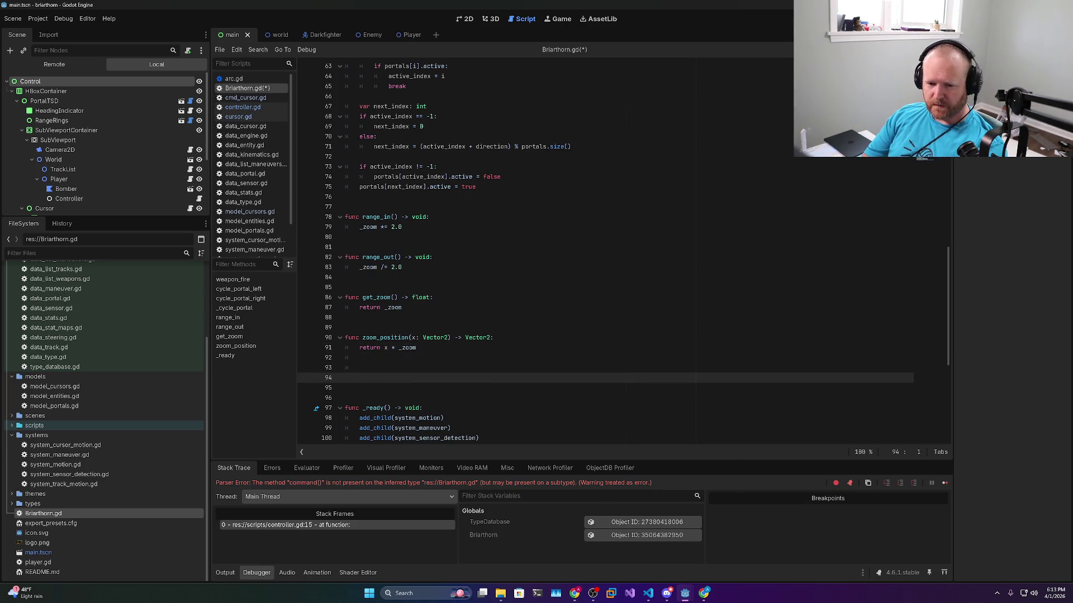
pyautogui.write('unc ')
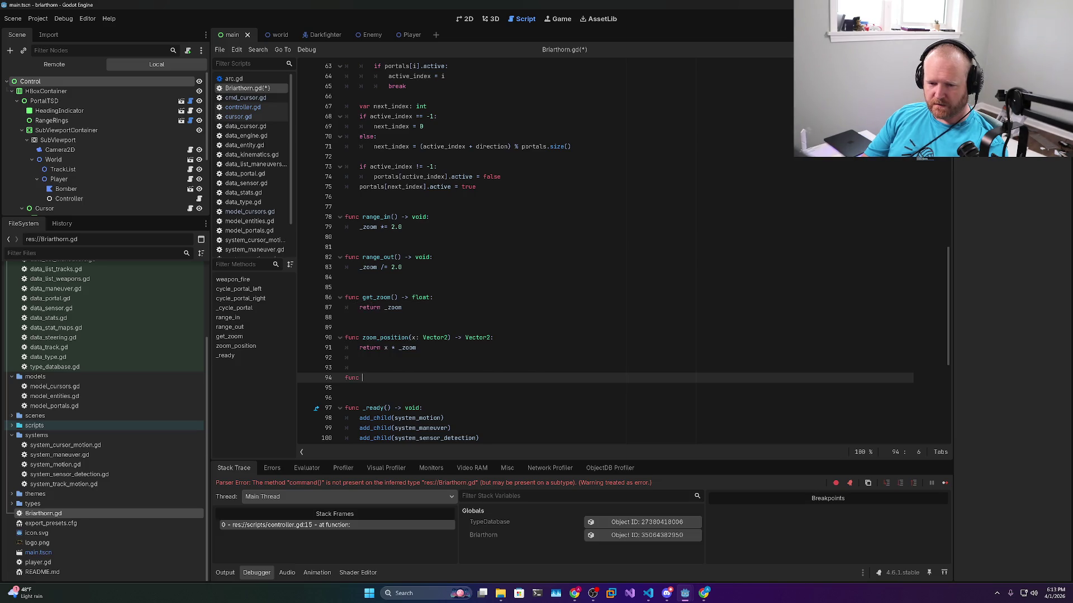
pyautogui.write('command(')
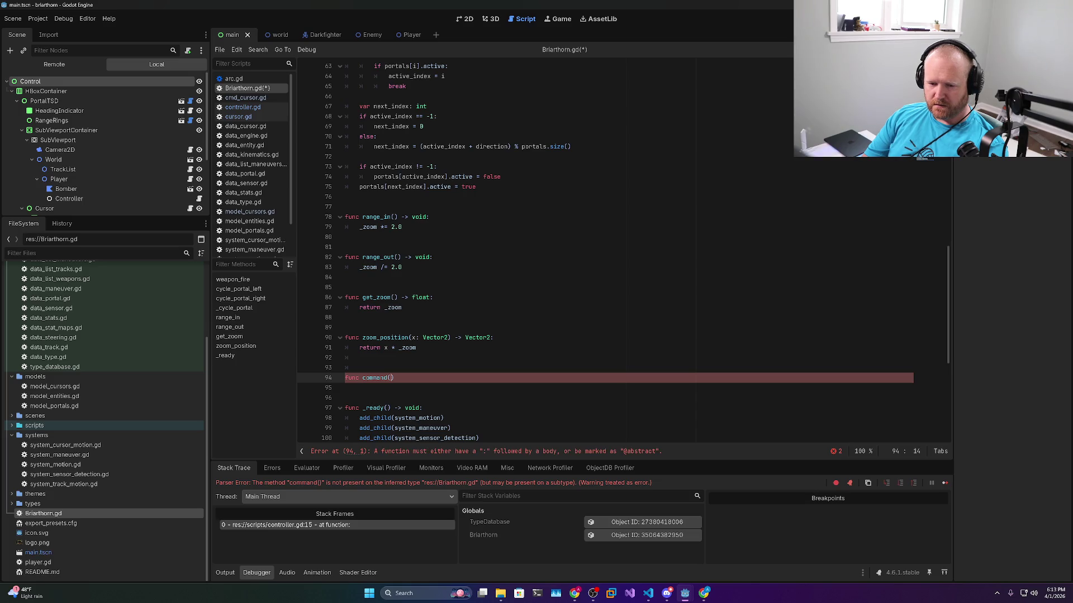
pyautogui.write('cmd) -> void:')
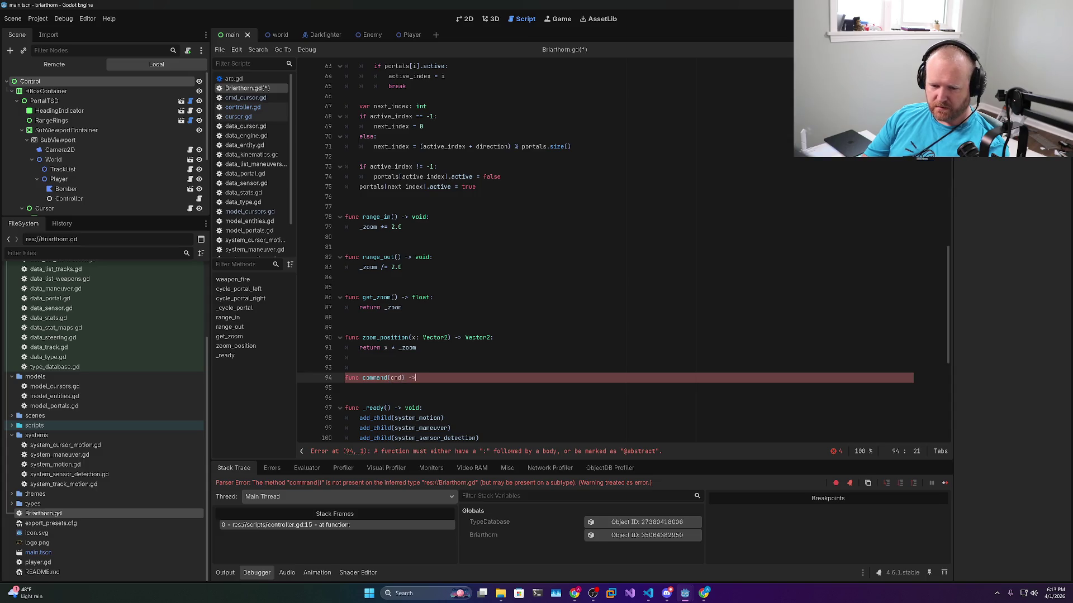
pyautogui.press('Return')
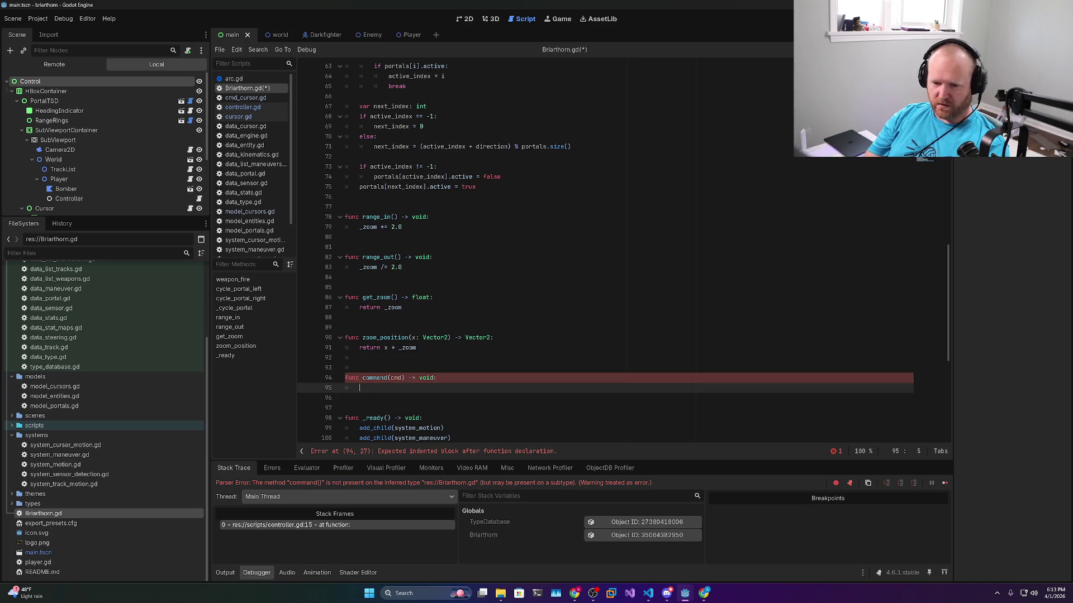
pyautogui.write('cmd.execute(')
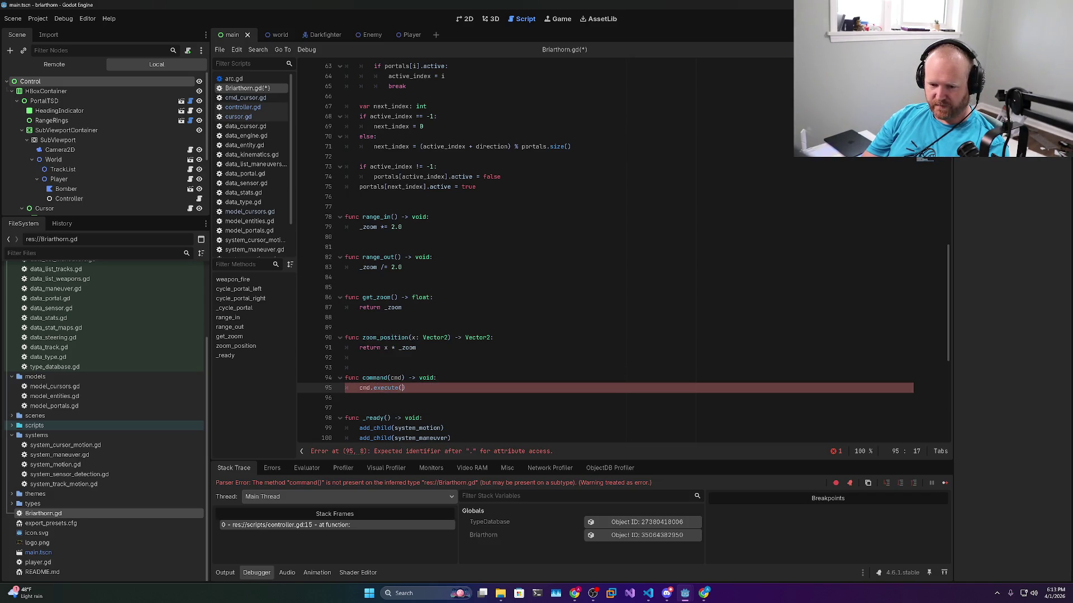
pyautogui.write('self')
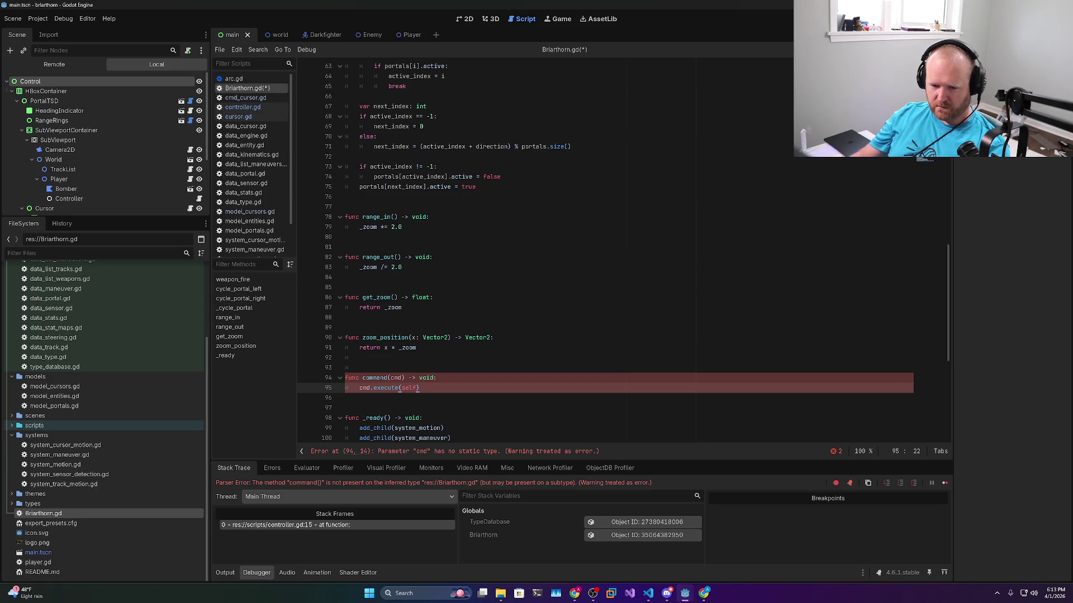
# Step: Type the cmd parameter as Command, save Briarthorn.gd, and run the game
pyautogui.click(403, 378)
pyautogui.write(':')
pyautogui.press('BackSpace')
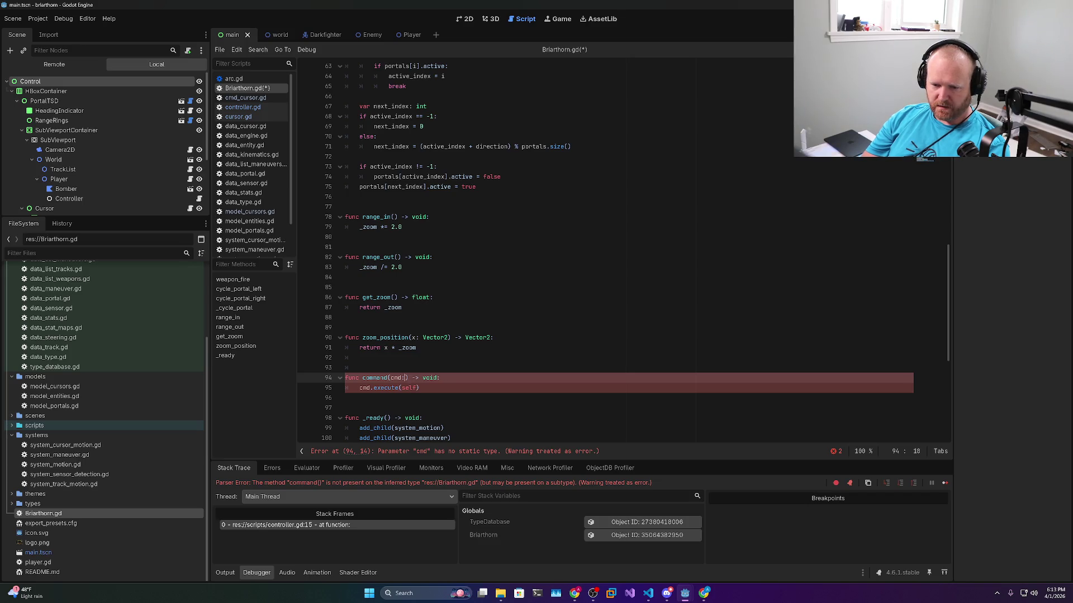
pyautogui.write('Command')
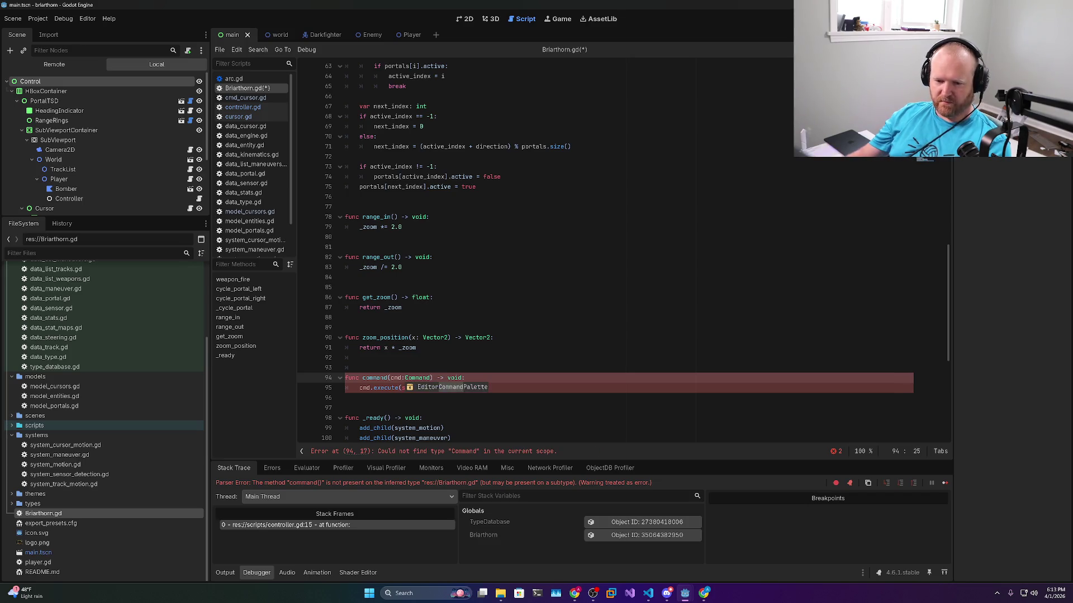
pyautogui.hotkey('ctrl', 's')
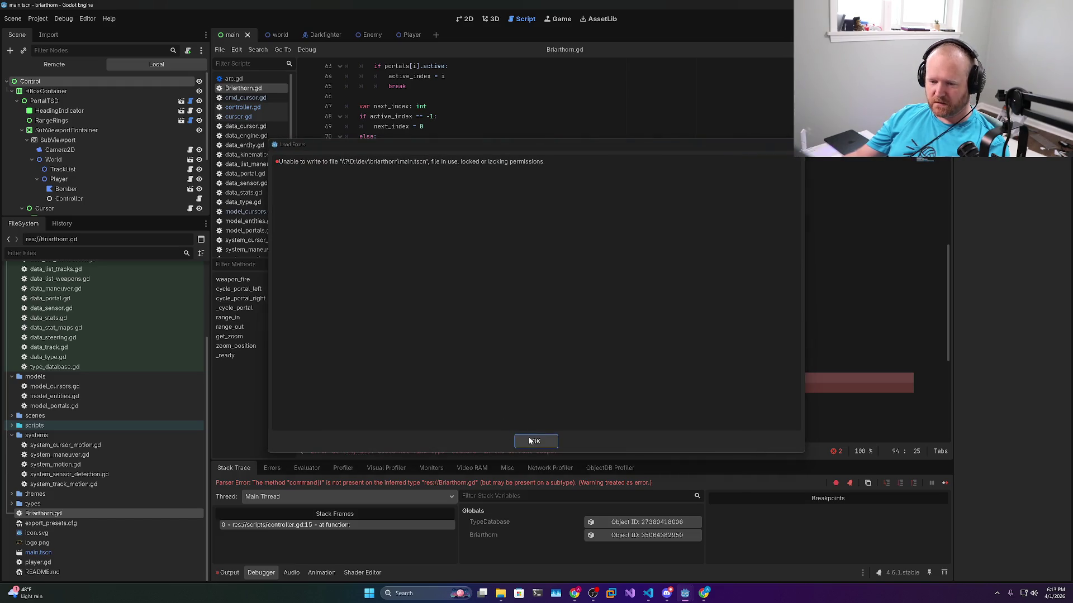
pyautogui.click(530, 441)
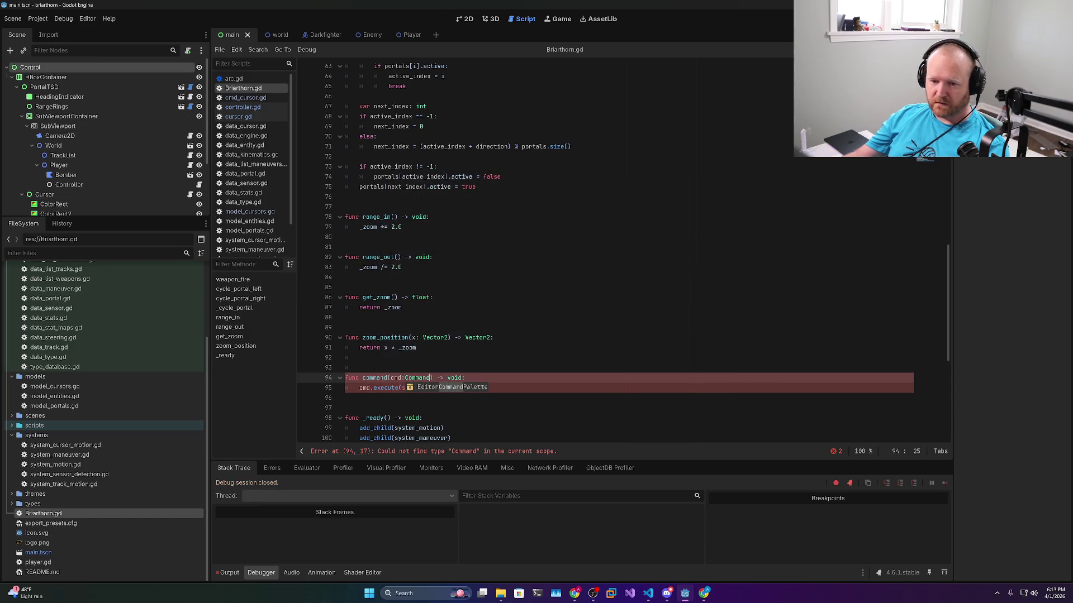
pyautogui.press('End')
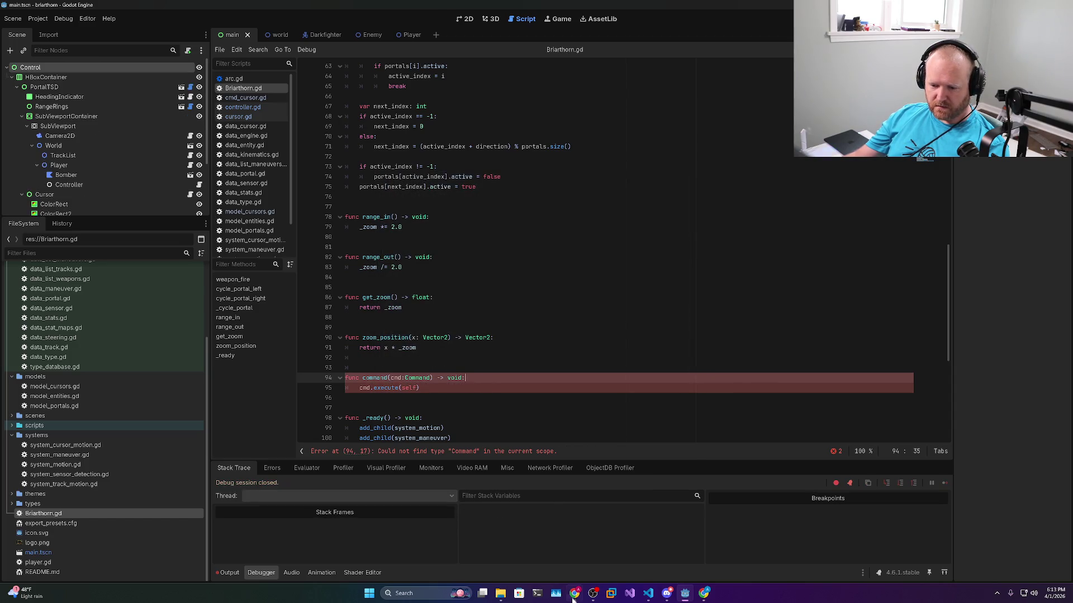
# Step: Search Google for 'godot abstract class' and select the abstract Enemy.gd example from the AI Overview
pyautogui.click(574, 593)
pyautogui.press('/')
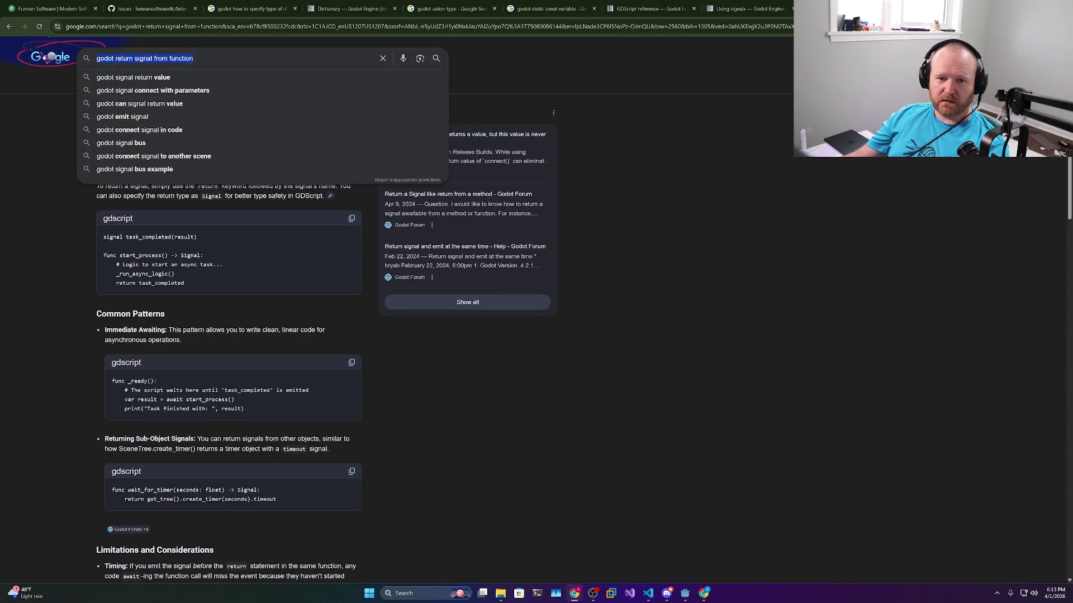
pyautogui.write('godot ')
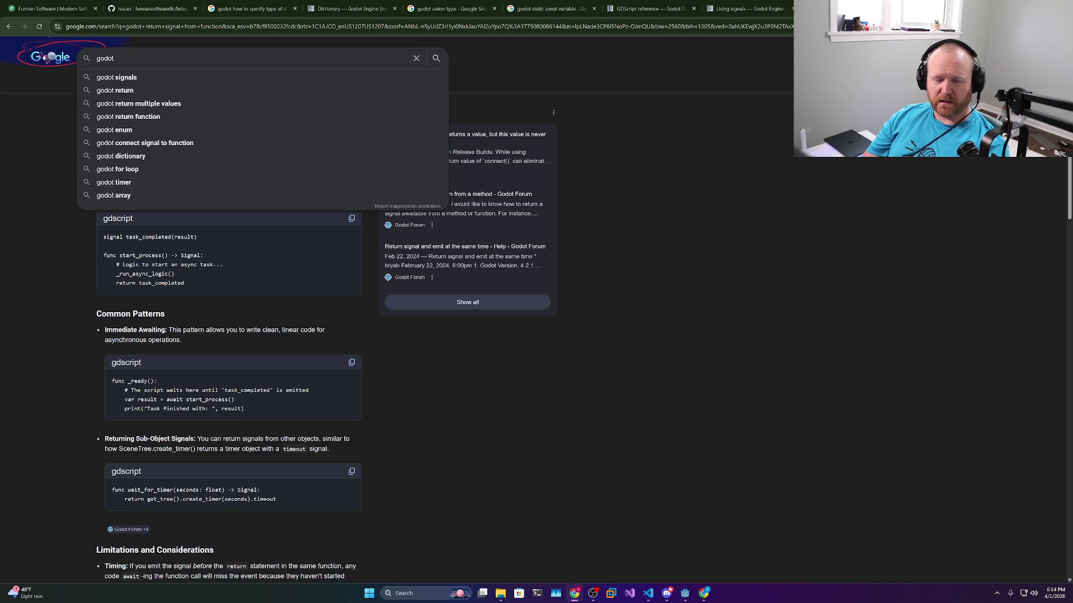
pyautogui.write('abstract')
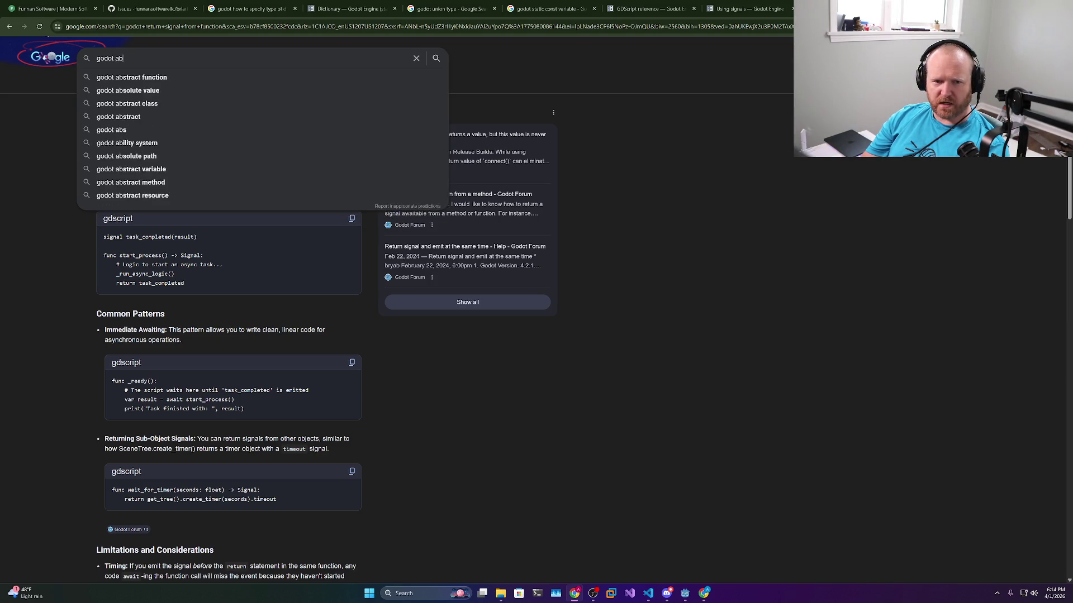
pyautogui.write(' class')
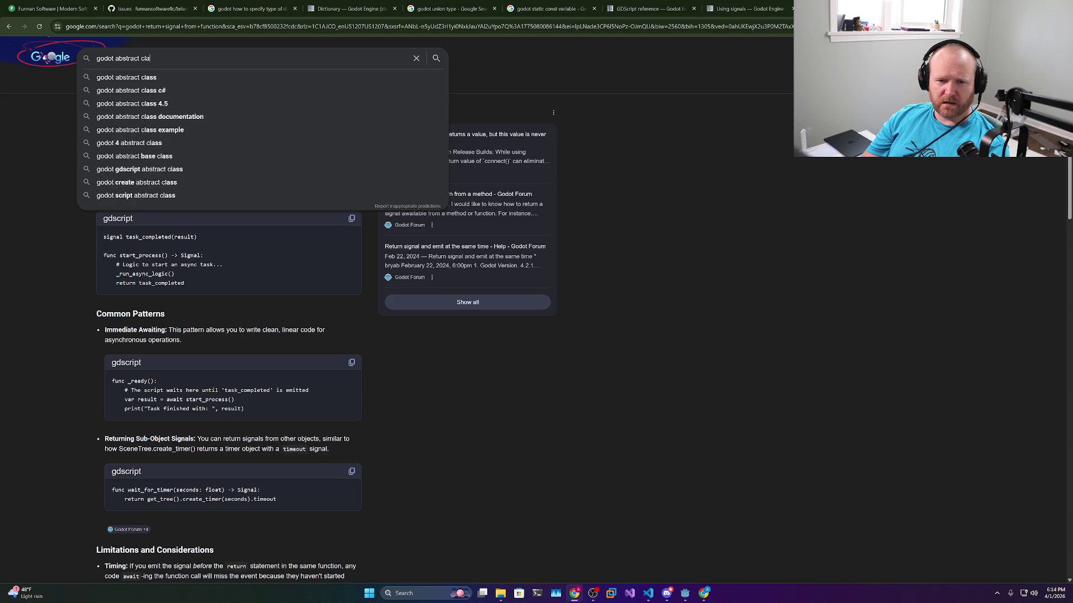
pyautogui.press('Return')
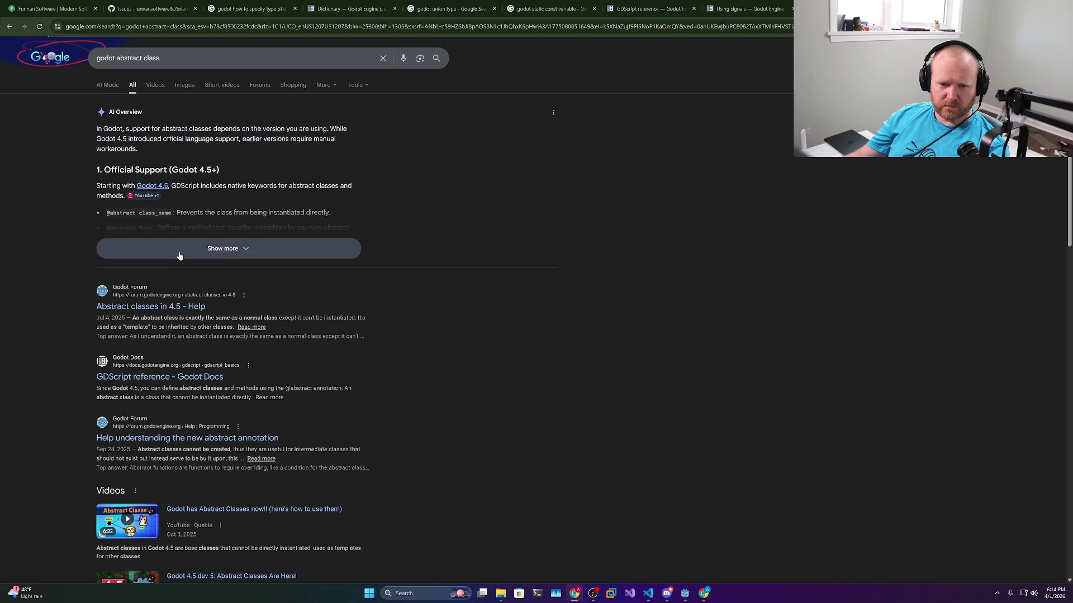
pyautogui.click(179, 249)
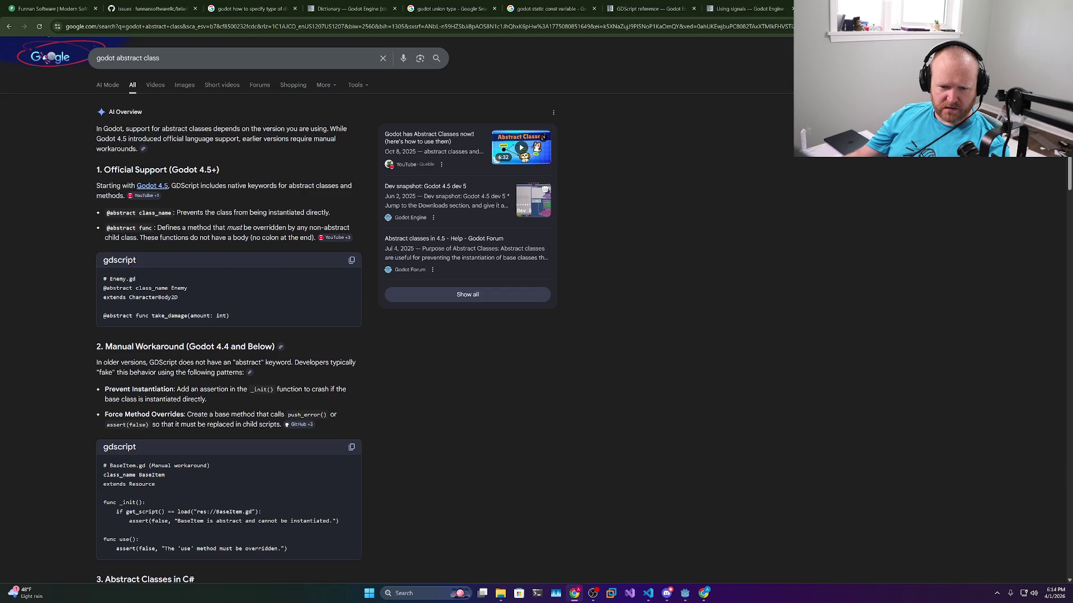
pyautogui.moveTo(235, 320)
pyautogui.mouseDown()
pyautogui.moveTo(109, 306)
pyautogui.moveTo(89, 282)
pyautogui.mouseUp()
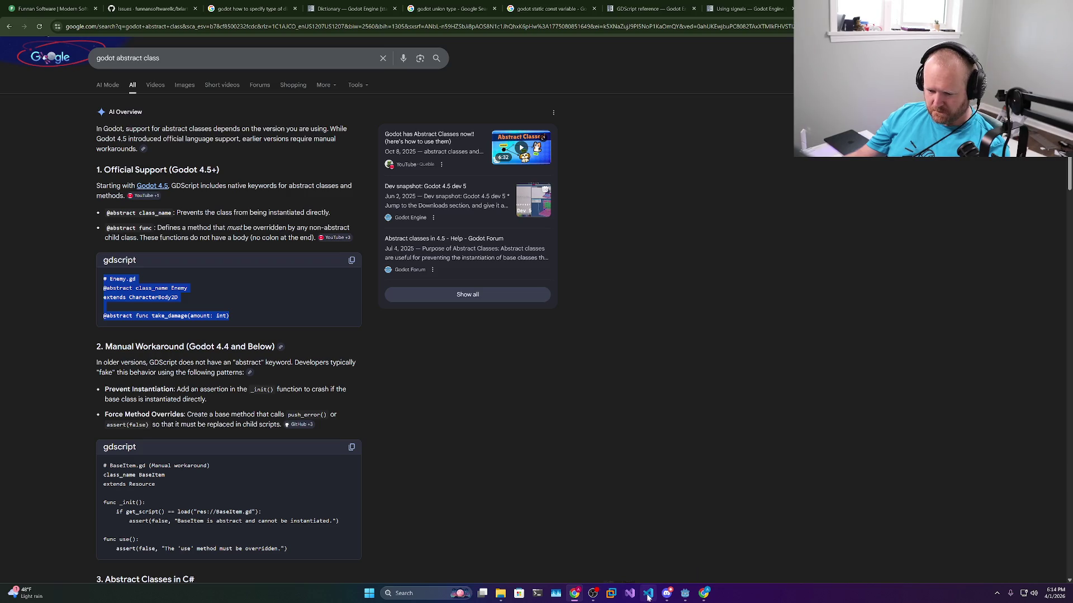
pyautogui.click(685, 593)
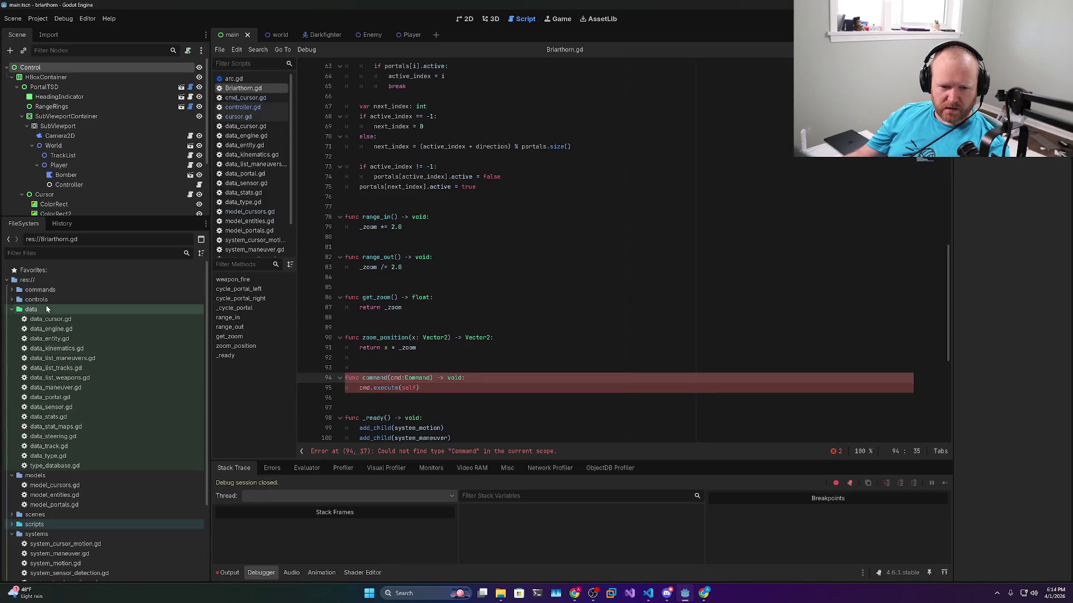
# Step: Create a new script named command.gd in the commands folder
pyautogui.scroll(5, 46, 305)
pyautogui.click(11, 309)
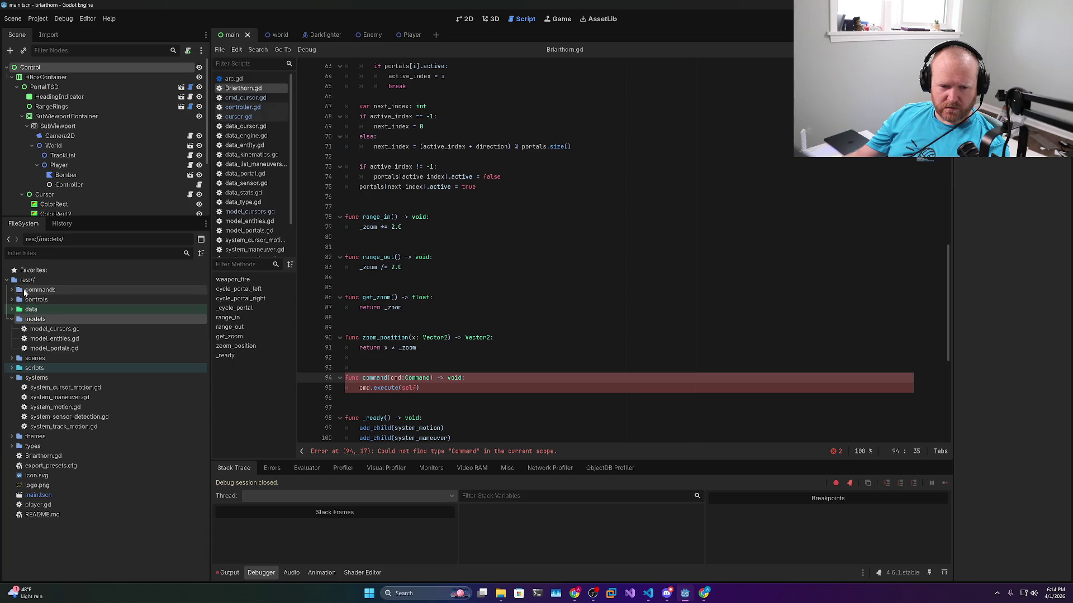
pyautogui.doubleClick(31, 291)
pyautogui.rightClick(30, 291)
pyautogui.moveTo(112, 296)
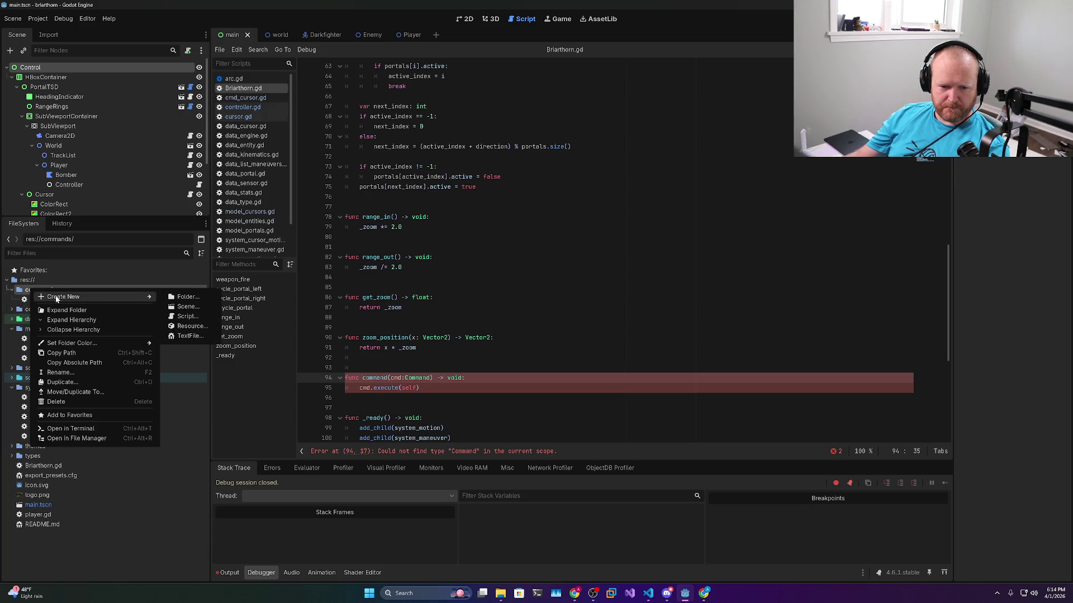
pyautogui.click(194, 316)
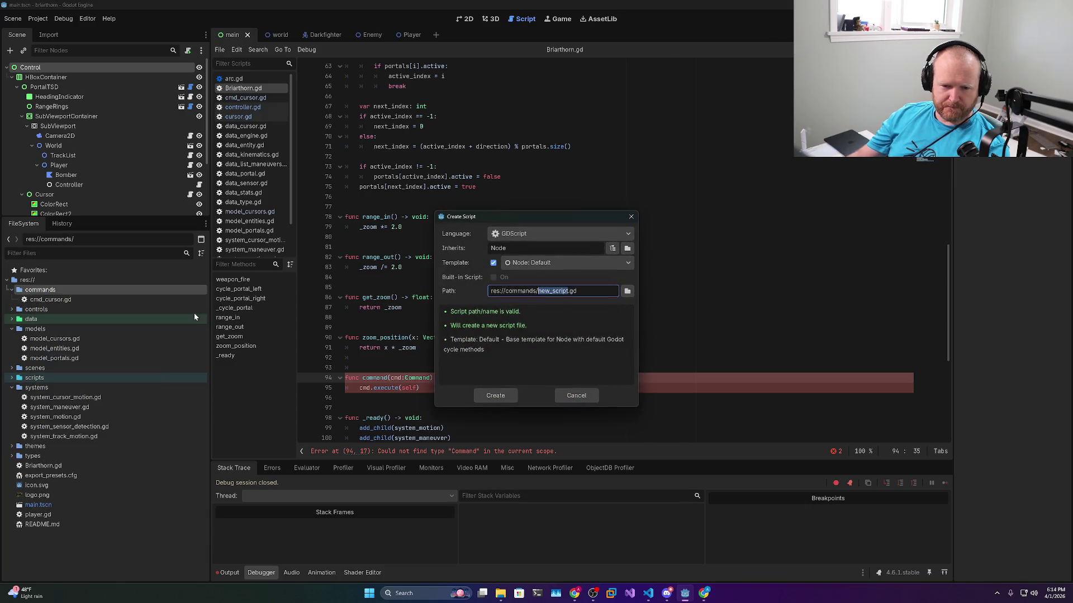
pyautogui.write('command')
pyautogui.press('Return')
# Step: Replace the template with the pasted abstract example, renamed class_name Command extending Object, and save
pyautogui.hotkey('ctrl', 'a')
pyautogui.hotkey('ctrl', 'v')
pyautogui.press('Up')
pyautogui.press('Up')
pyautogui.press('Up')
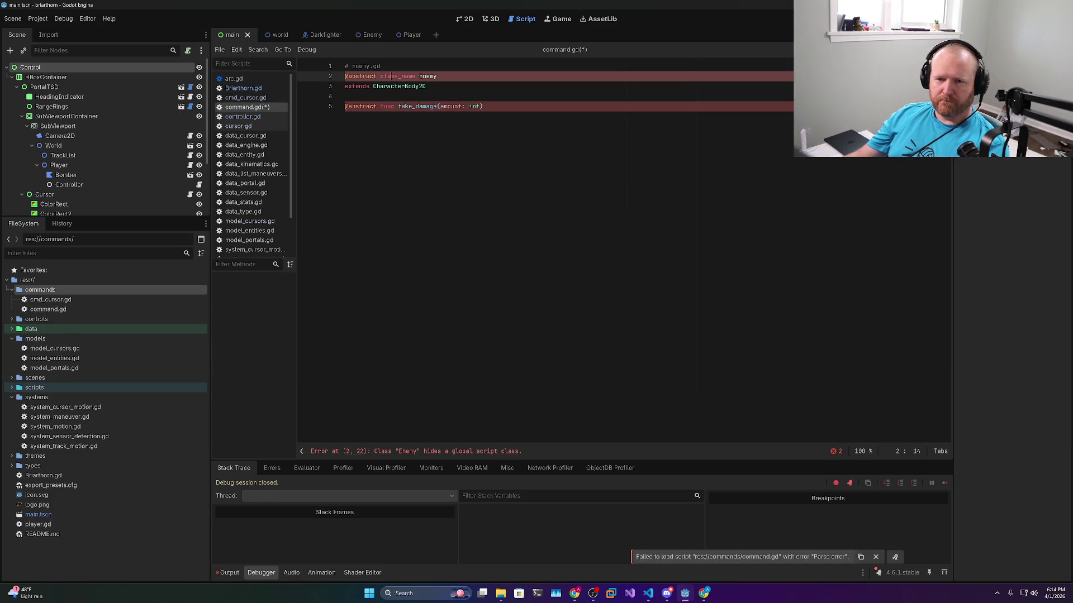
pyautogui.hotkey('ctrl', 'shift', 'k')
pyautogui.press('End')
pyautogui.hotkey('ctrl', 'shift', 'Left')
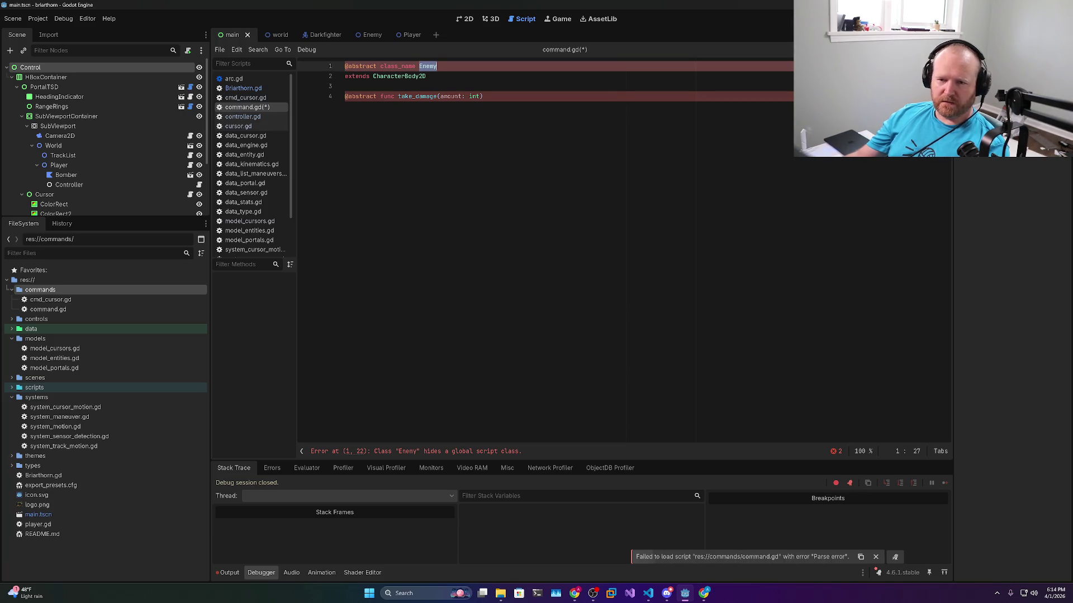
pyautogui.write('Command')
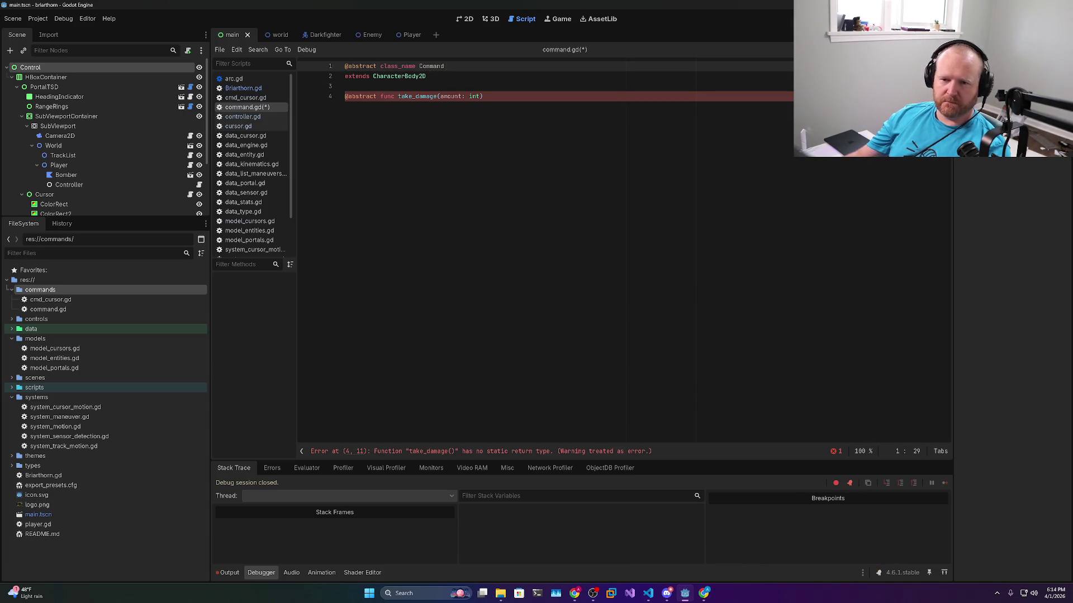
pyautogui.press('Down')
pyautogui.hotkey('ctrl', 'shift', 'Left')
pyautogui.write('Reso')
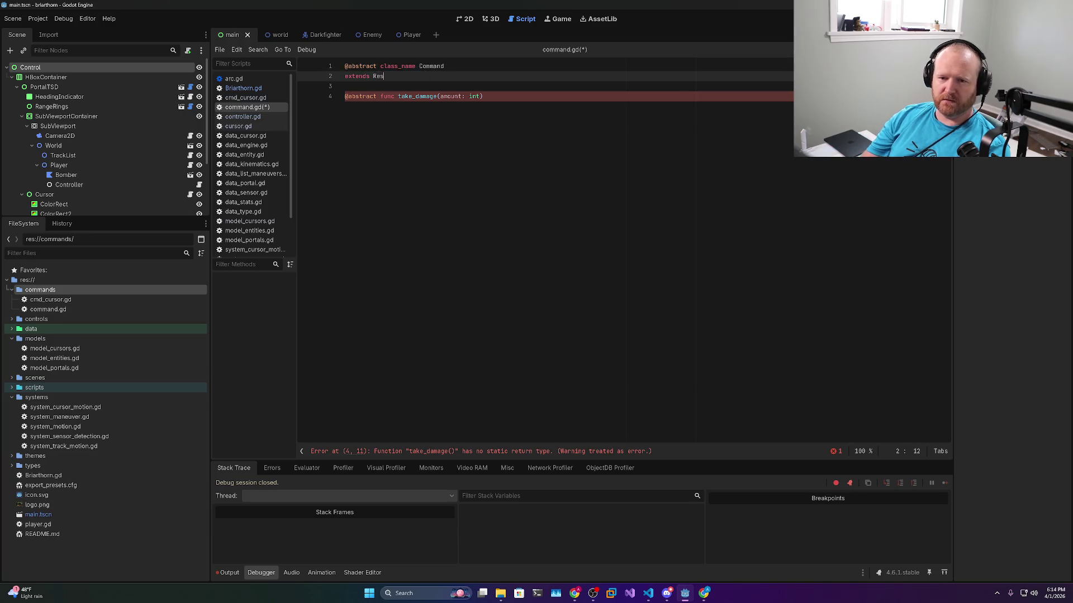
pyautogui.press('BackSpace')
pyautogui.press('BackSpace')
pyautogui.press('BackSpace')
pyautogui.write('Object')
pyautogui.click(444, 66)
pyautogui.hotkey('ctrl', 's')
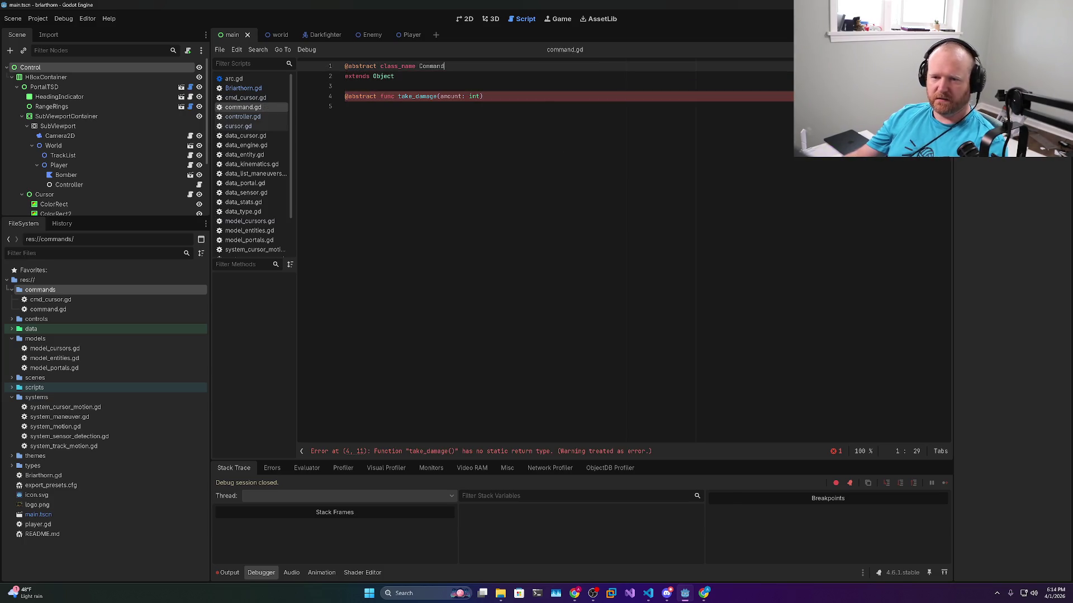
# Step: Join the extends clause onto the class_name line and change Command's base class to RefCounted
pyautogui.press('Delete')
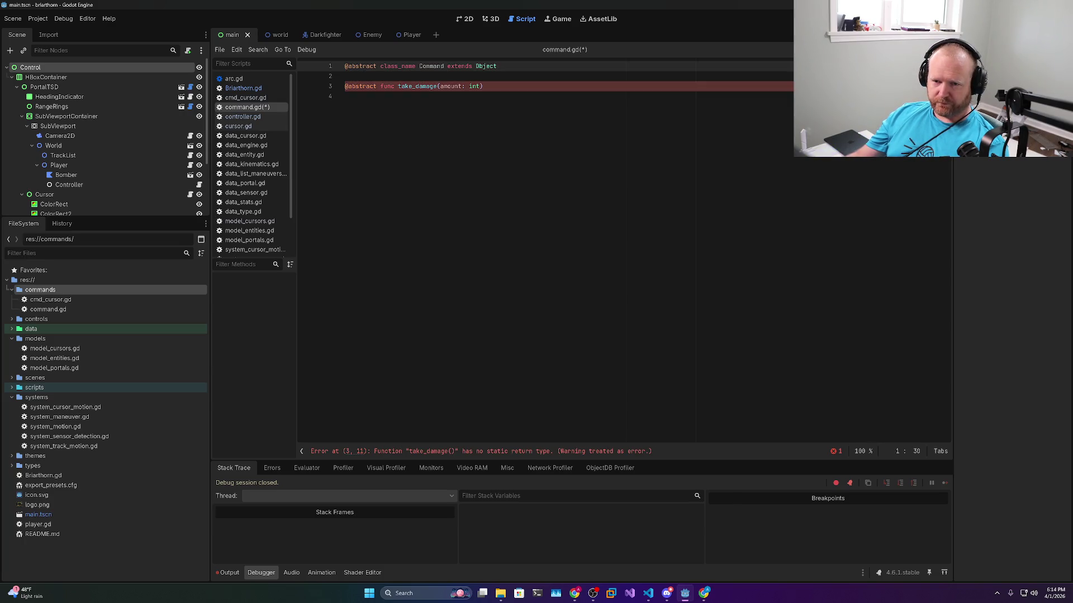
pyautogui.moveTo(485, 67)
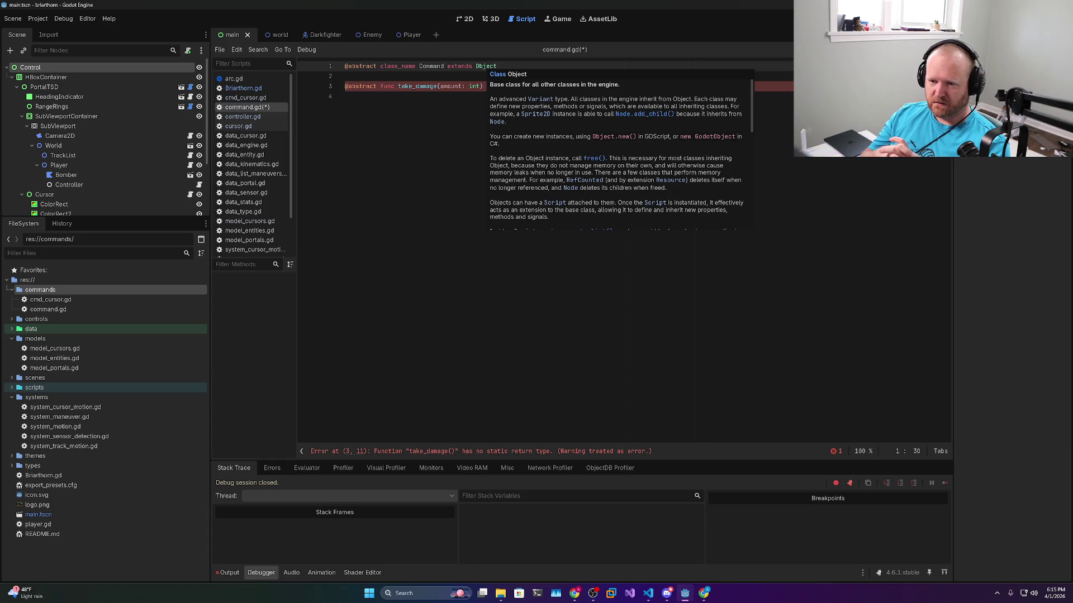
pyautogui.doubleClick(486, 66)
pyautogui.write('Resource')
pyautogui.click(344, 76)
pyautogui.moveTo(489, 66)
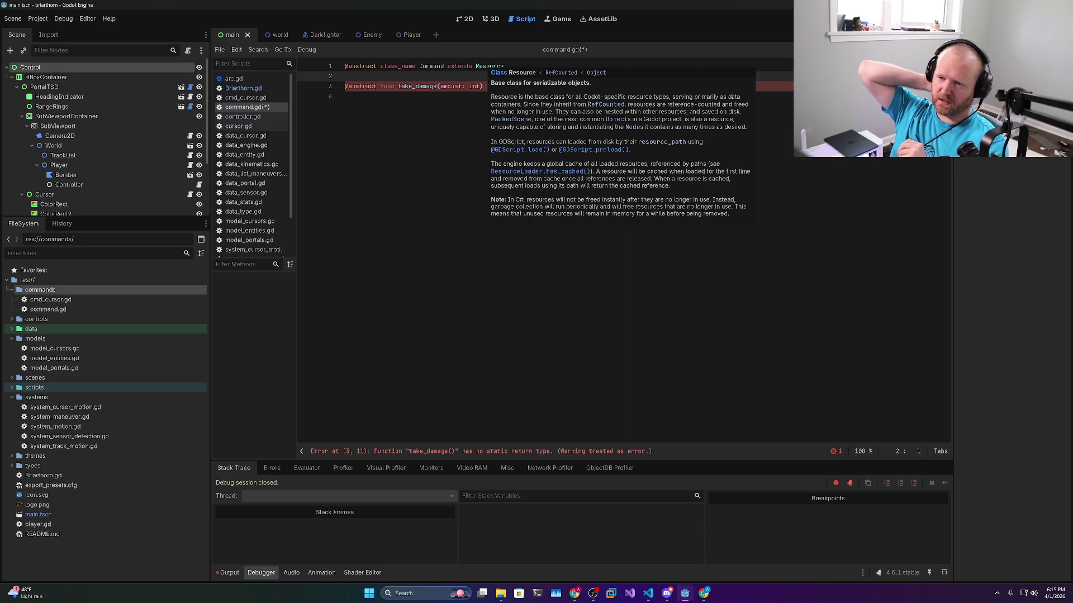
pyautogui.doubleClick(488, 66)
pyautogui.write('RefCounted')
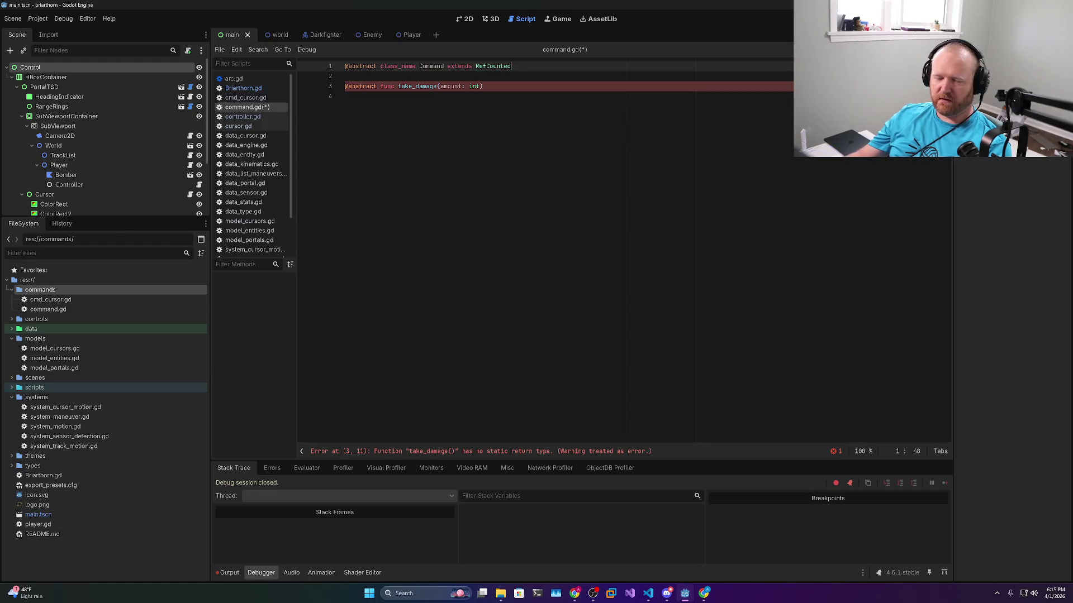
pyautogui.moveTo(492, 66)
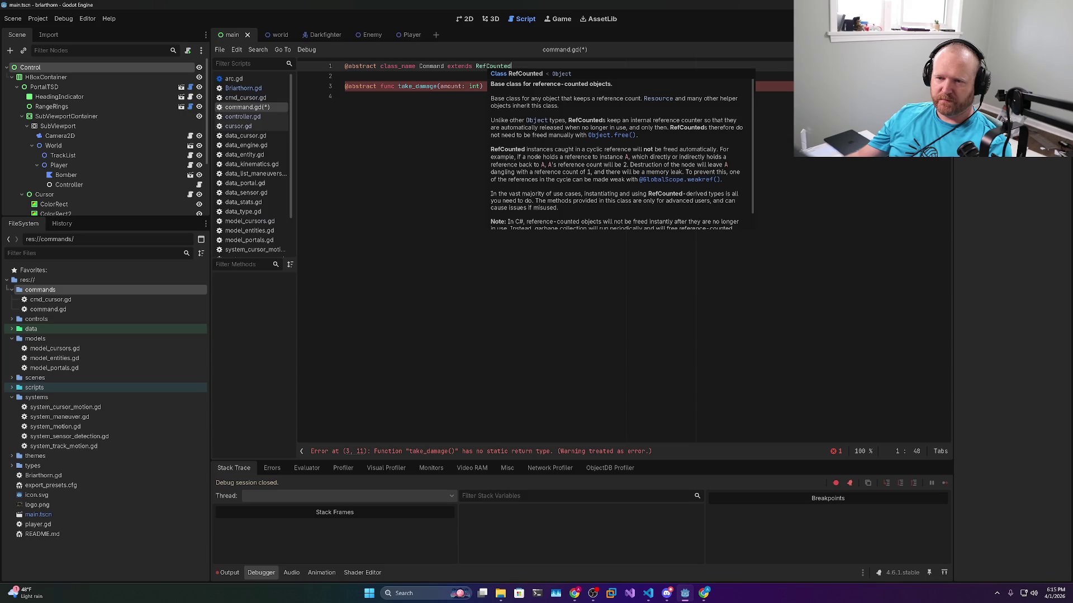
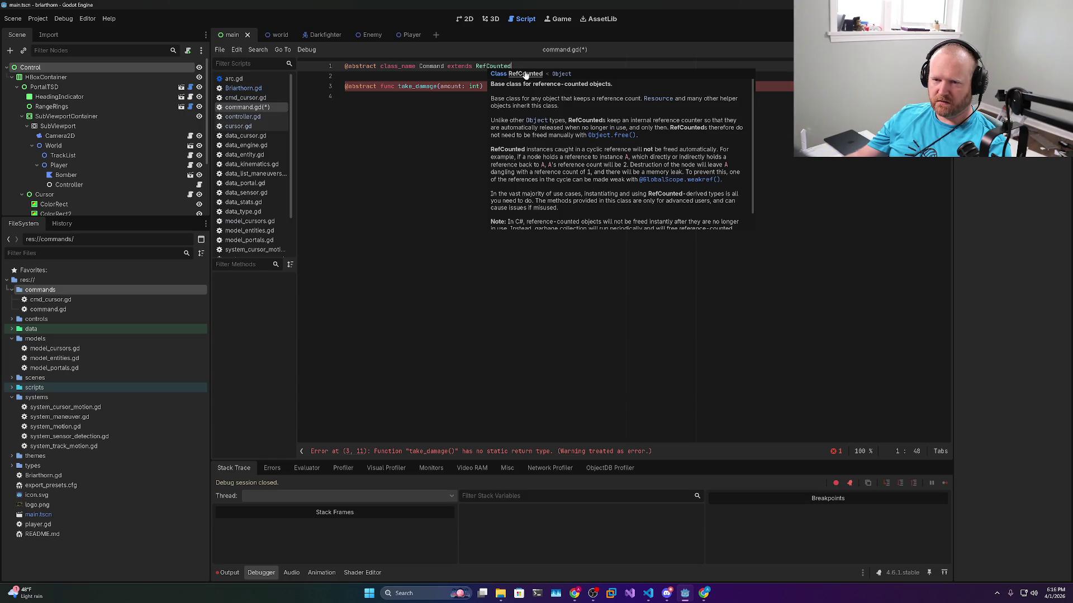
# Step: Change the Command script's base class on line 1 from RefCounted to Object
pyautogui.doubleClick(492, 66)
pyautogui.write('Object')
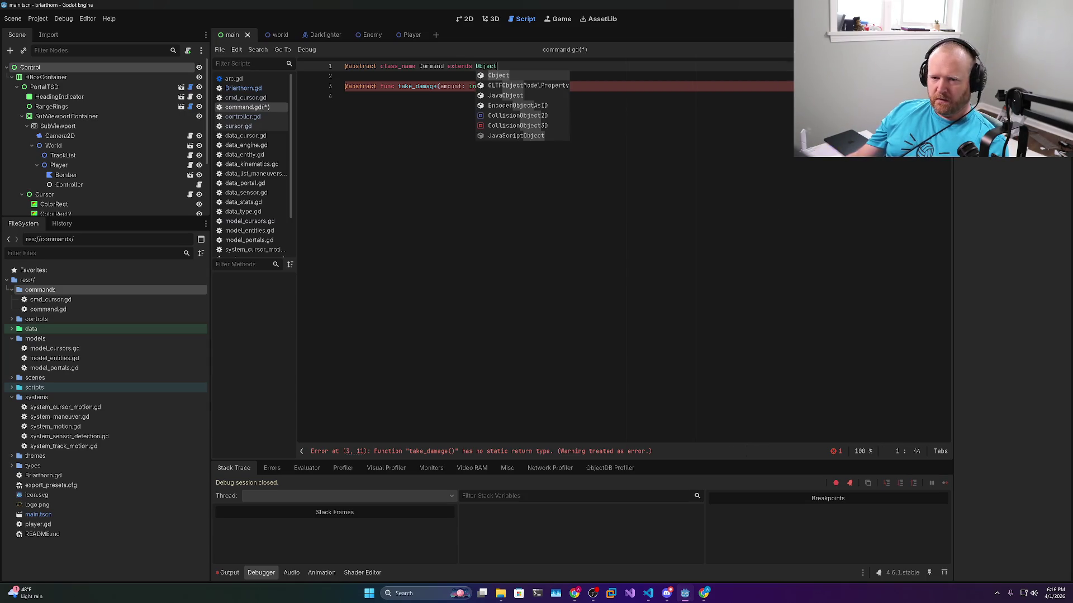
pyautogui.click(346, 76)
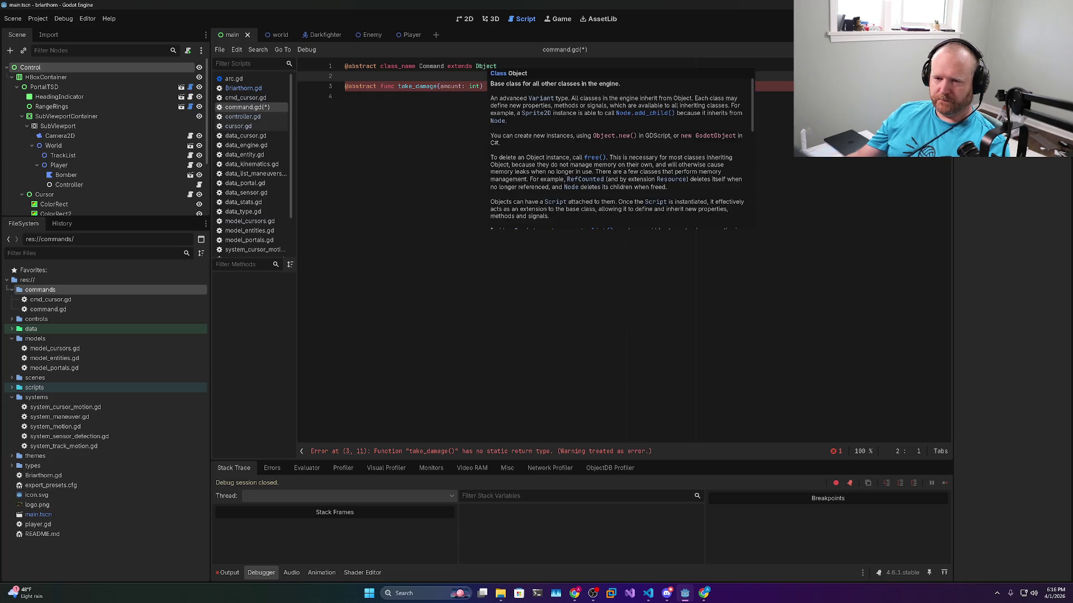
# Step: Look up the Object class reference, search it for 'refcounted', then return to command.gd
pyautogui.rightClick(485, 67)
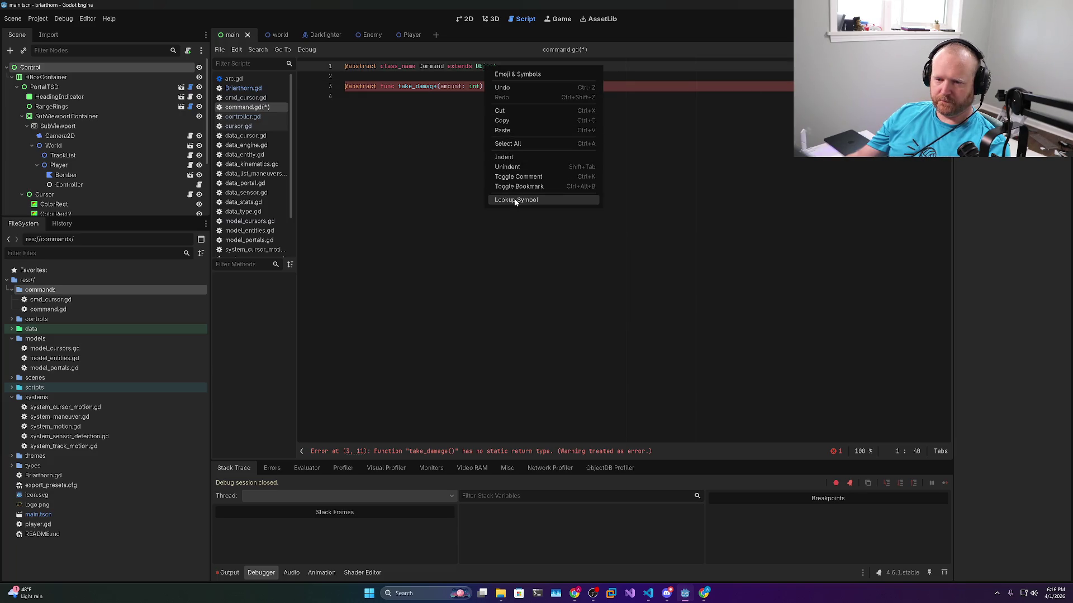
pyautogui.click(515, 200)
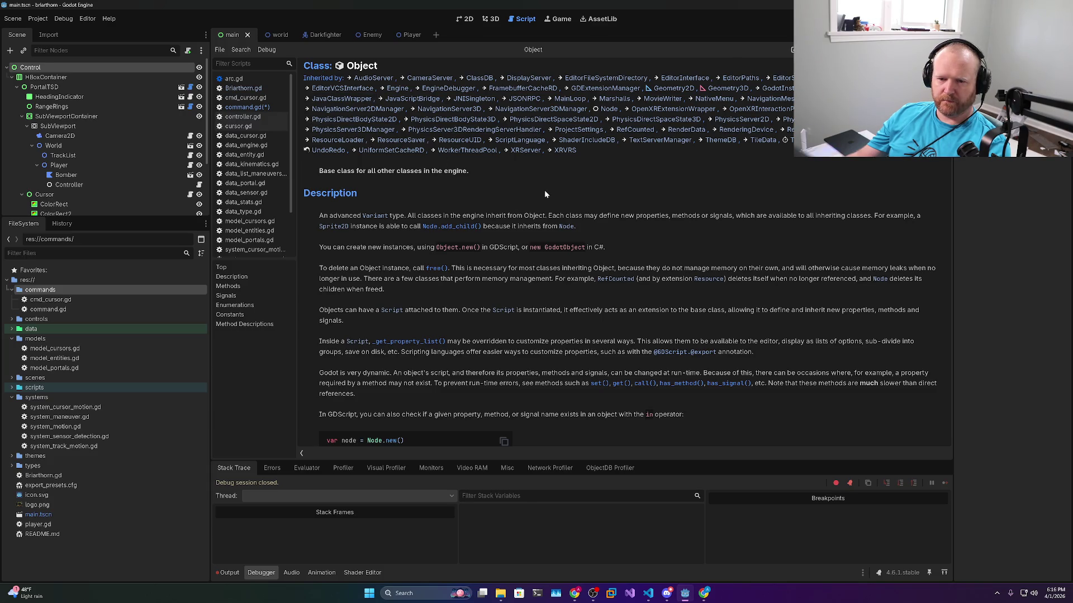
pyautogui.hotkey('ctrl', 'f')
pyautogui.write('refcounter')
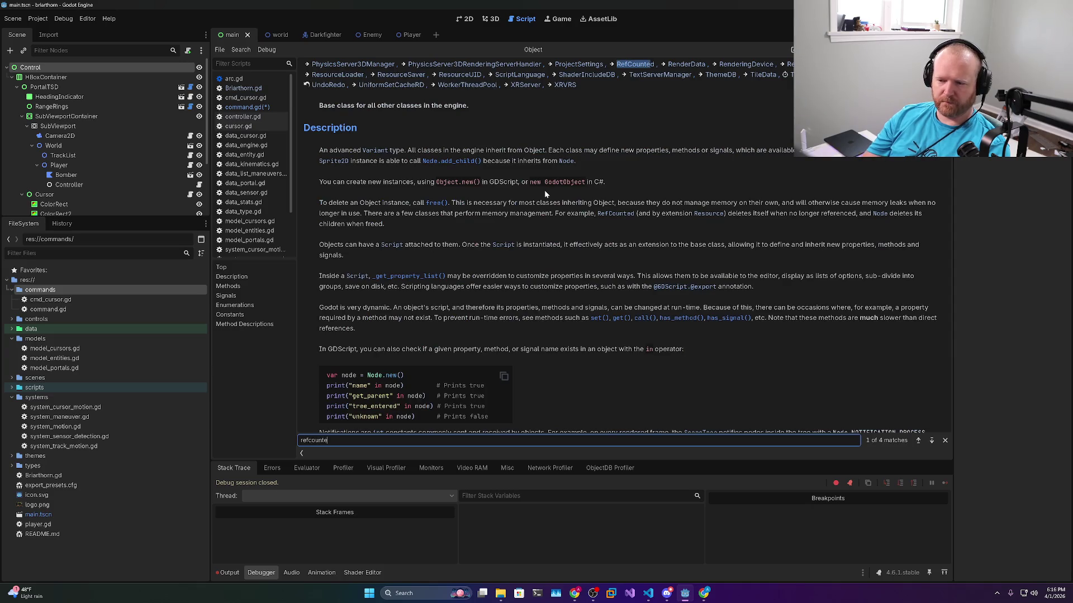
pyautogui.press('BackSpace')
pyautogui.write('d')
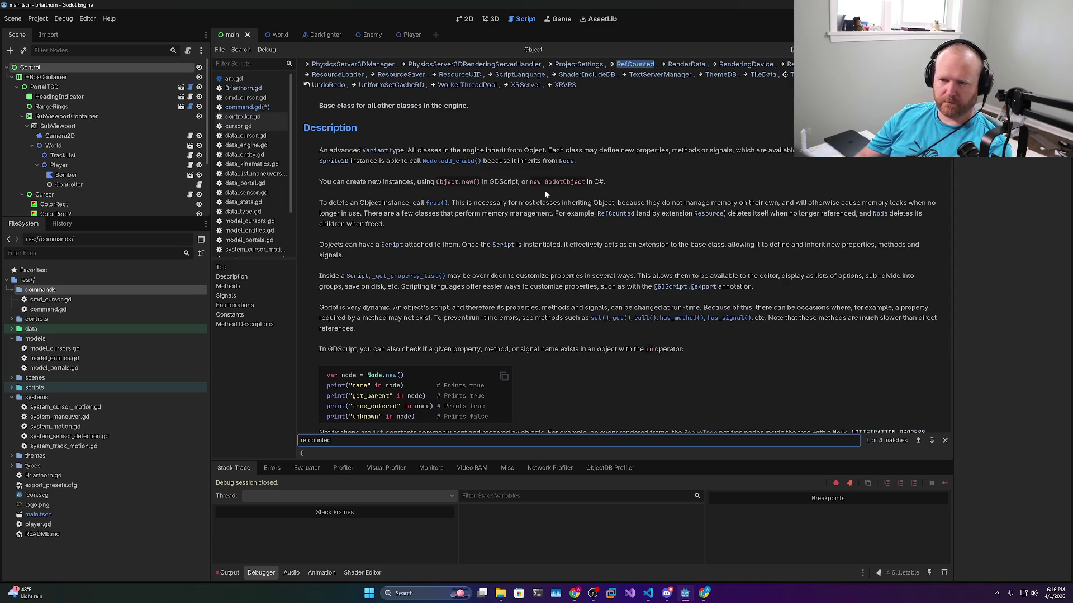
pyautogui.press('Return')
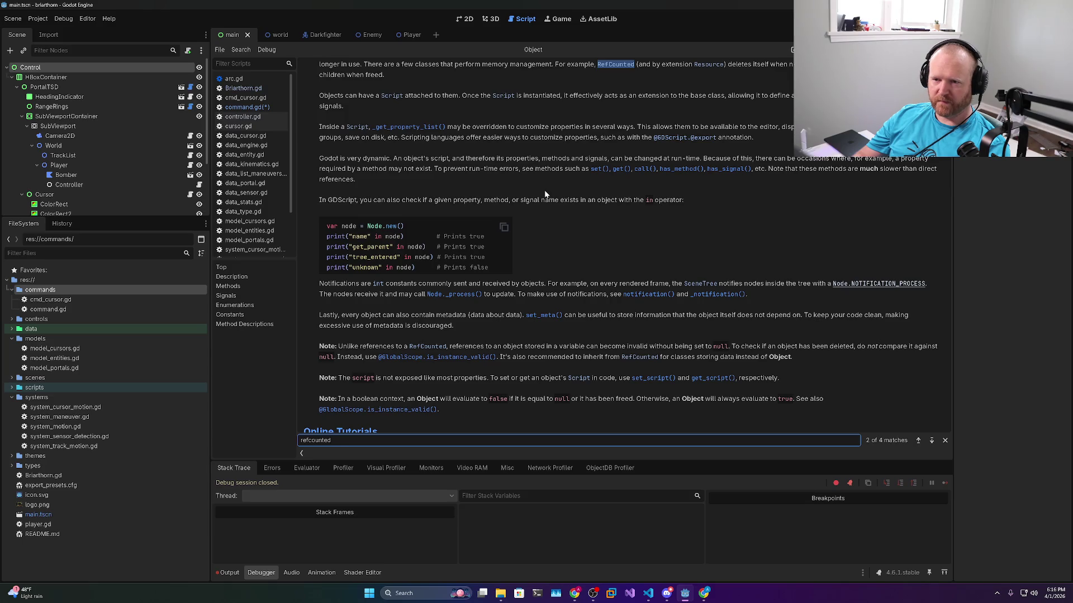
pyautogui.scroll(3, 545, 194)
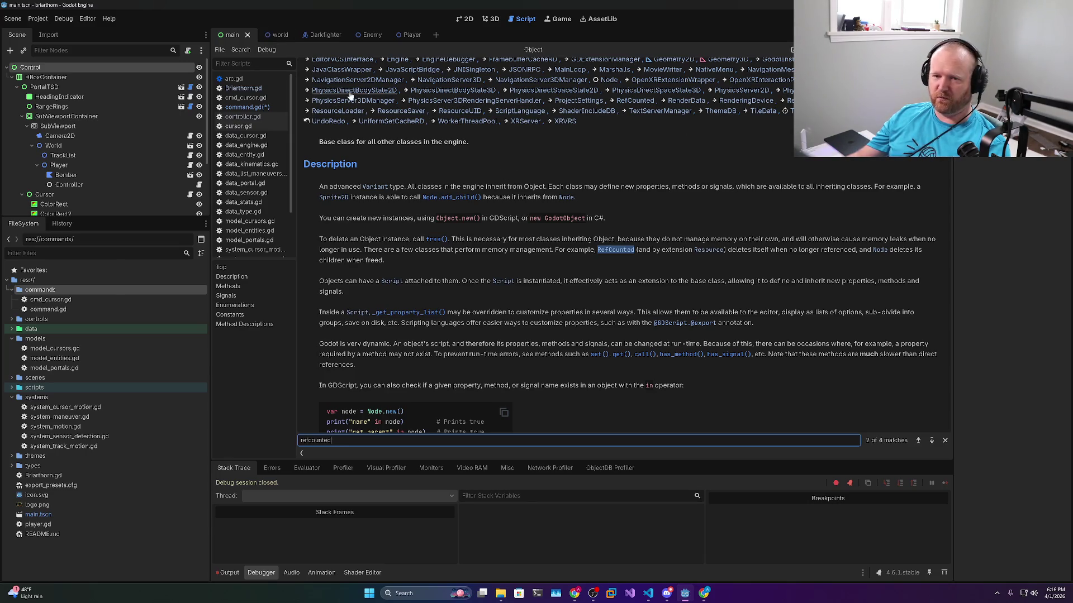
pyautogui.click(246, 107)
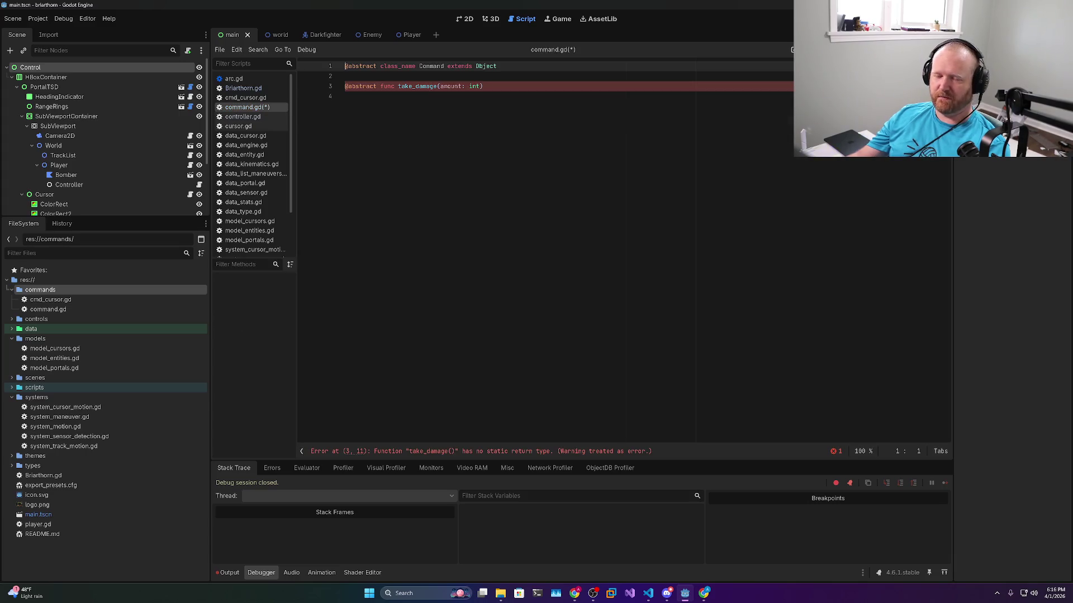
# Step: Restore RefCounted as the base class and rename take_damage to execute
pyautogui.doubleClick(485, 66)
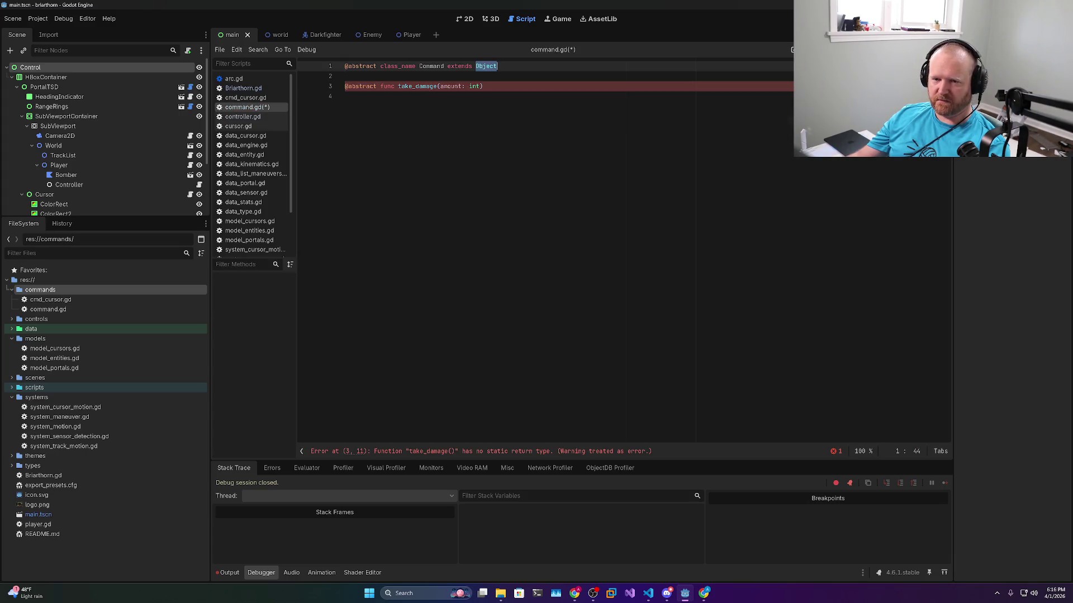
pyautogui.write('RefCounted')
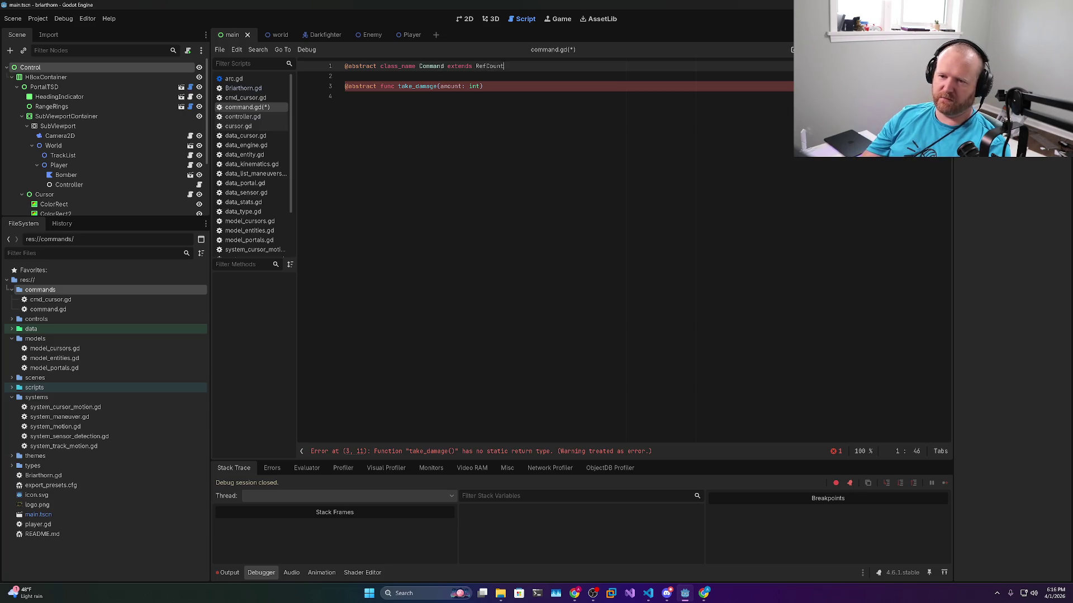
pyautogui.click(347, 96)
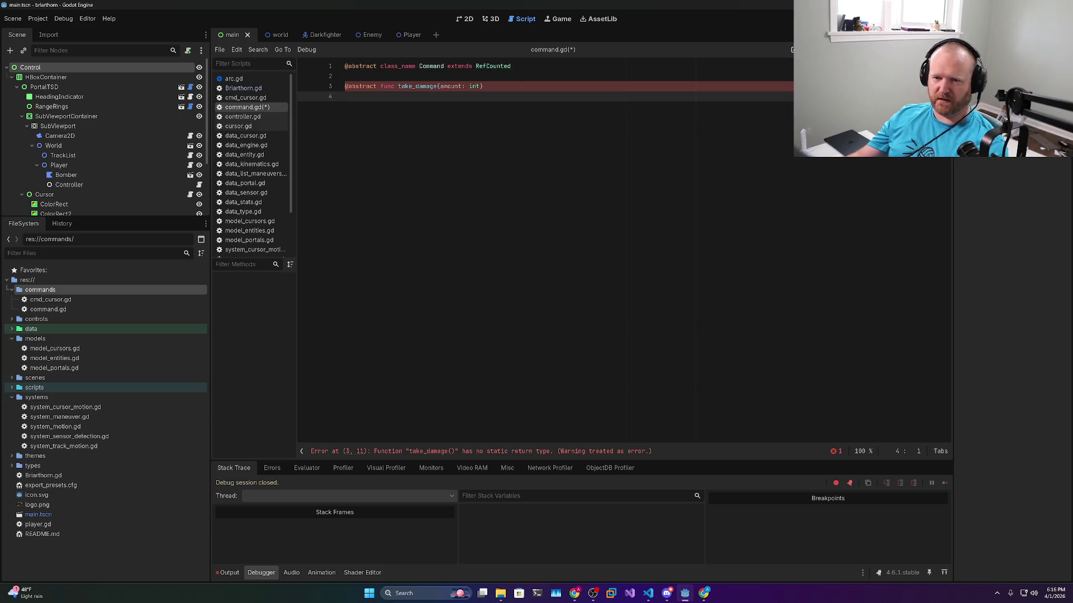
pyautogui.doubleClick(416, 86)
pyautogui.press('BackSpace')
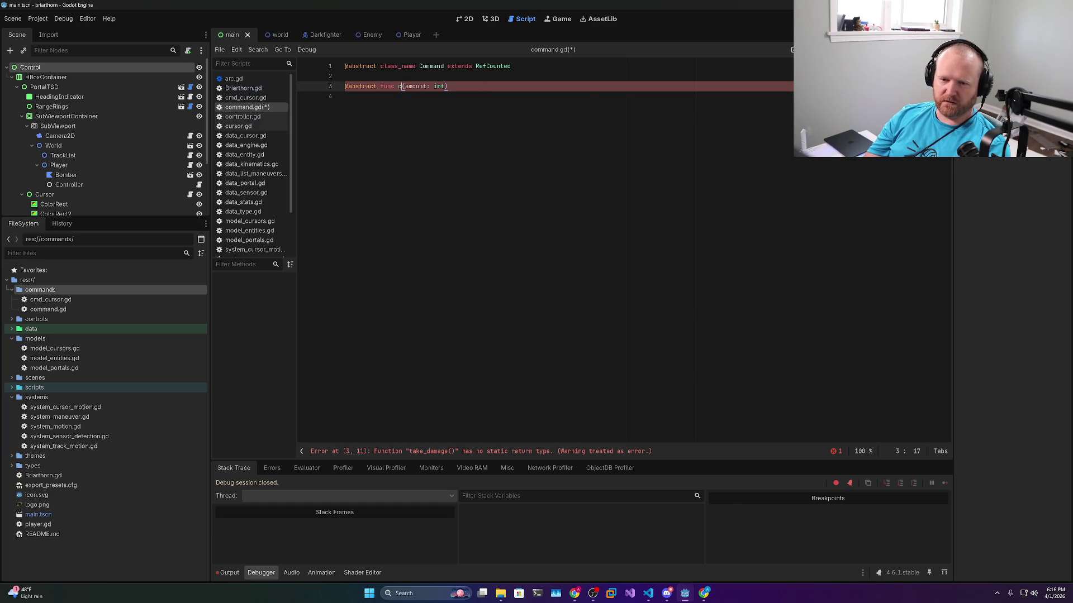
pyautogui.write('c')
pyautogui.write('xecute')
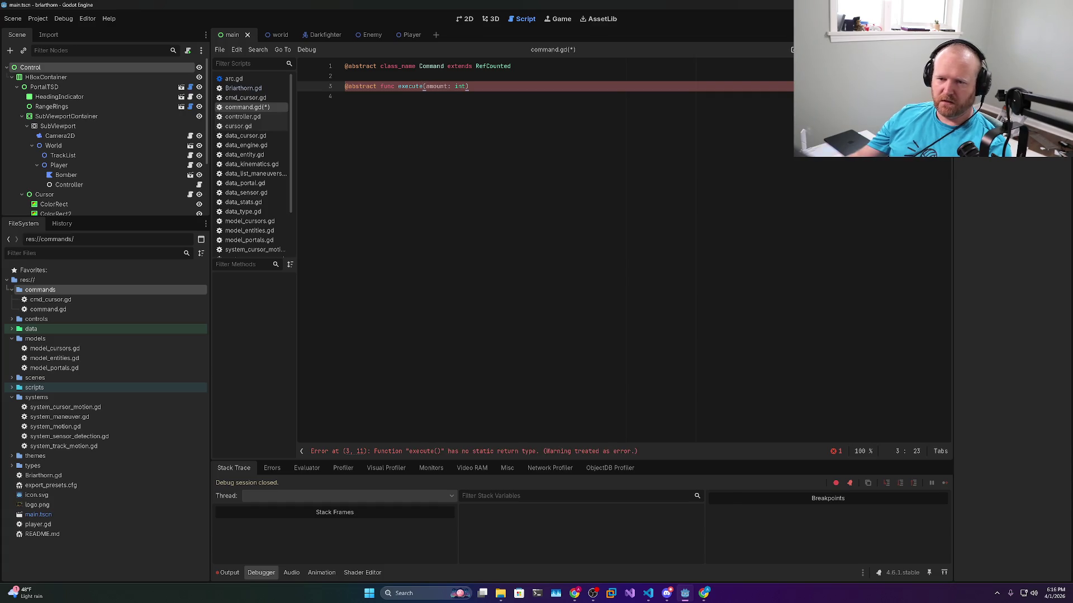
# Step: Give execute the parameter bt: Briarthorn and a -> void return type, then save command.gd
pyautogui.doubleClick(436, 86)
pyautogui.write('bt')
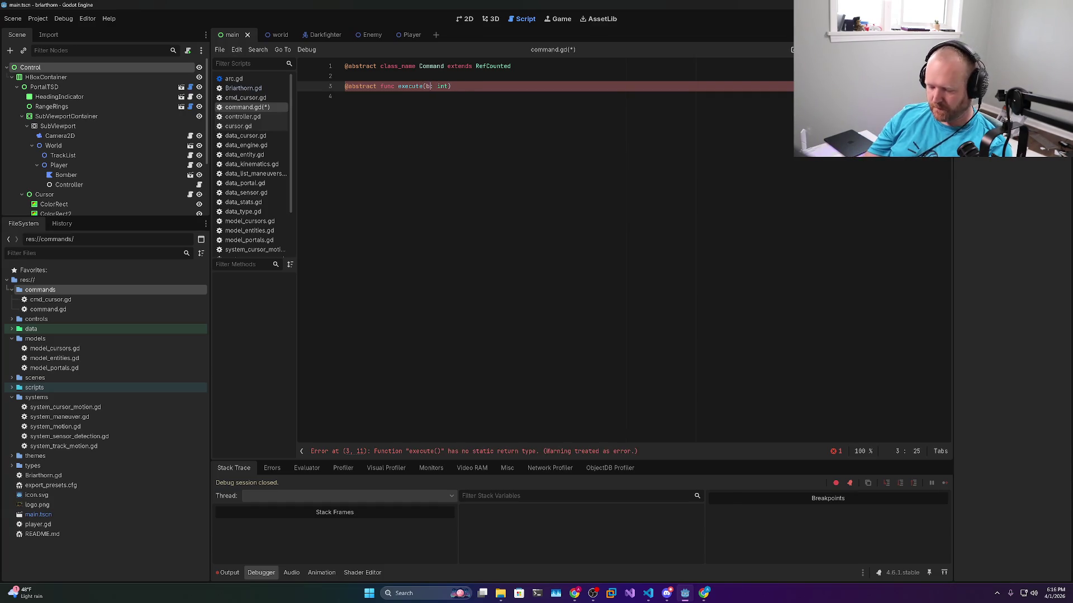
pyautogui.doubleClick(446, 86)
pyautogui.write('Briartho')
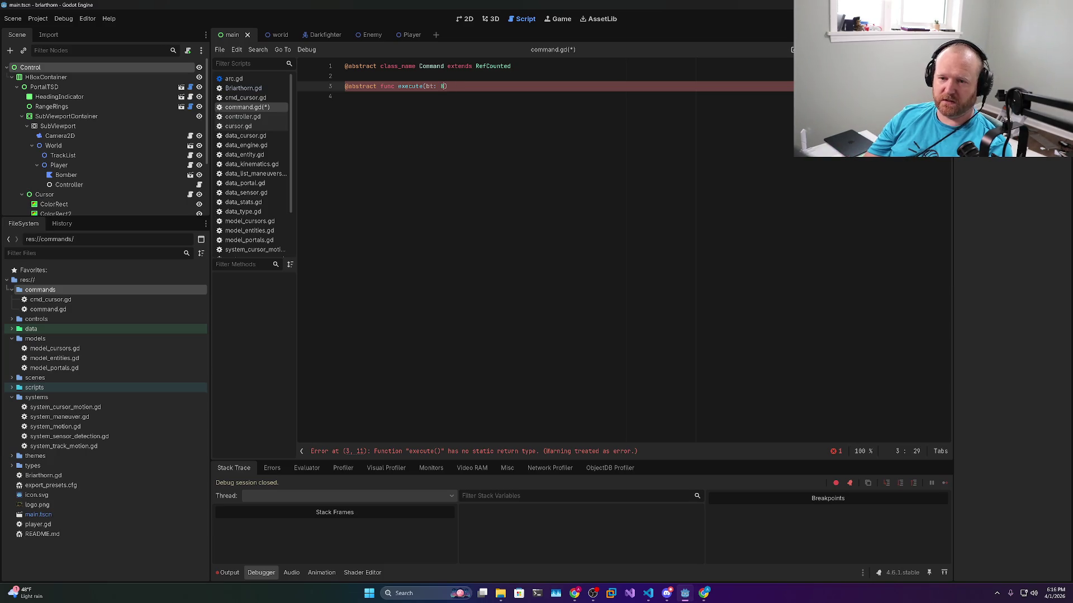
pyautogui.press('Return')
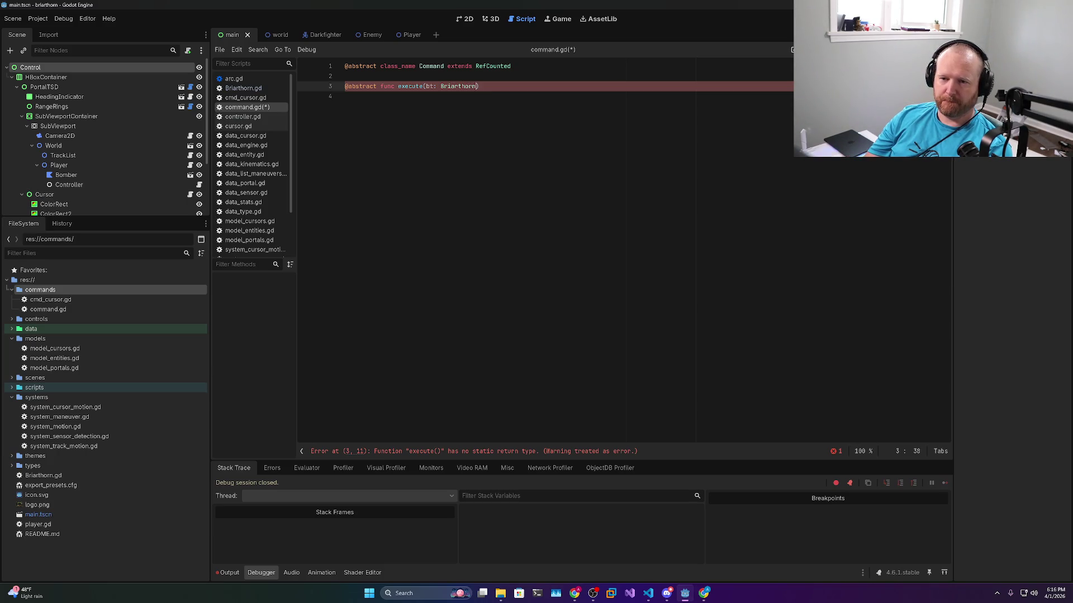
pyautogui.press('Right')
pyautogui.write('-> void')
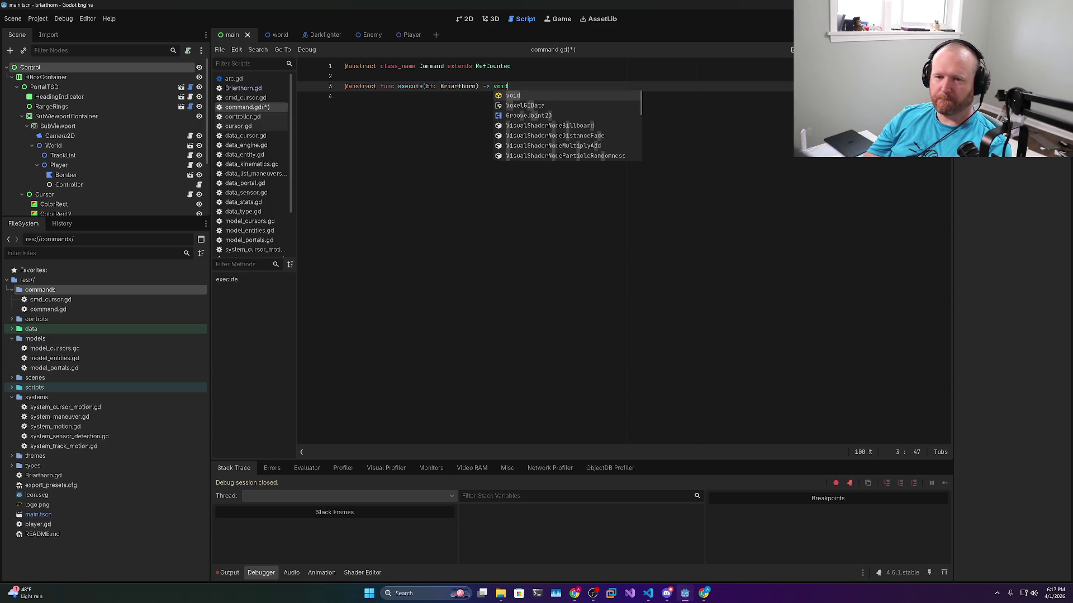
pyautogui.click(345, 96)
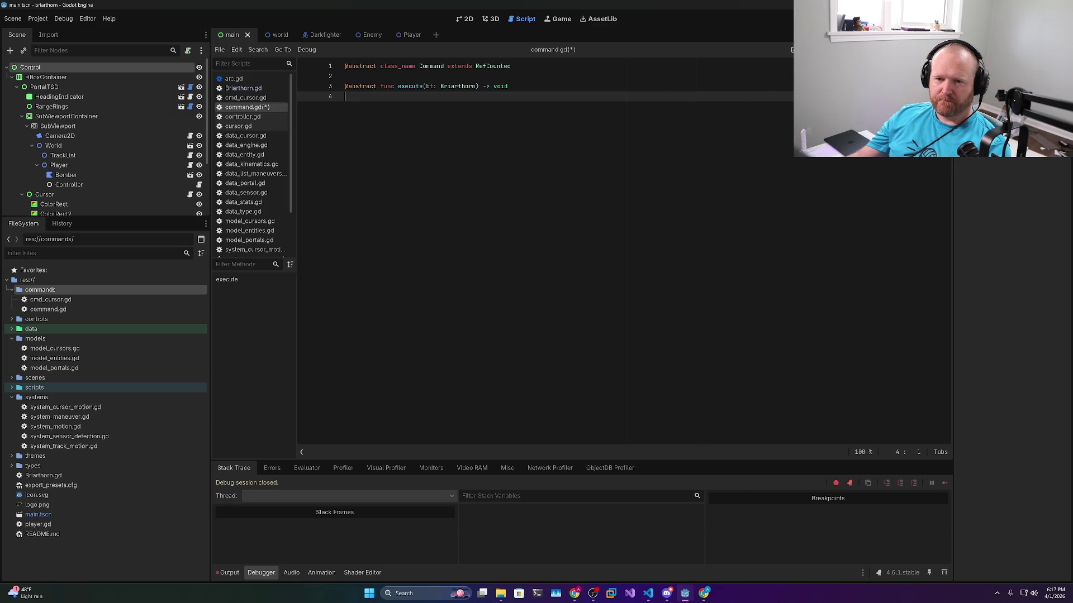
pyautogui.hotkey('ctrl', 's')
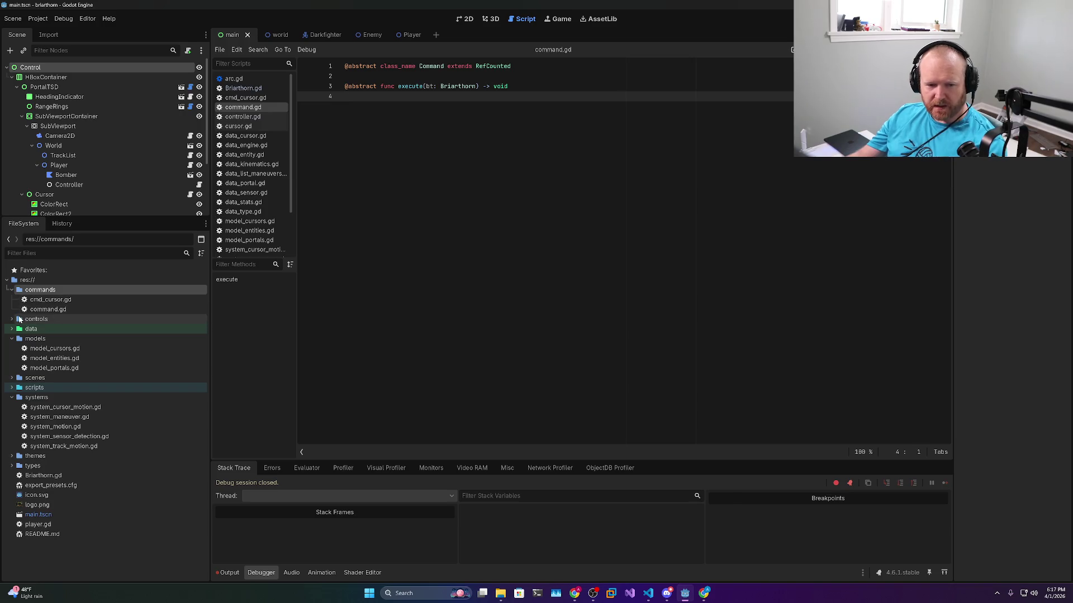
# Step: In cmd_cursor.gd, replace the Resource base class with Command and save
pyautogui.doubleClick(49, 300)
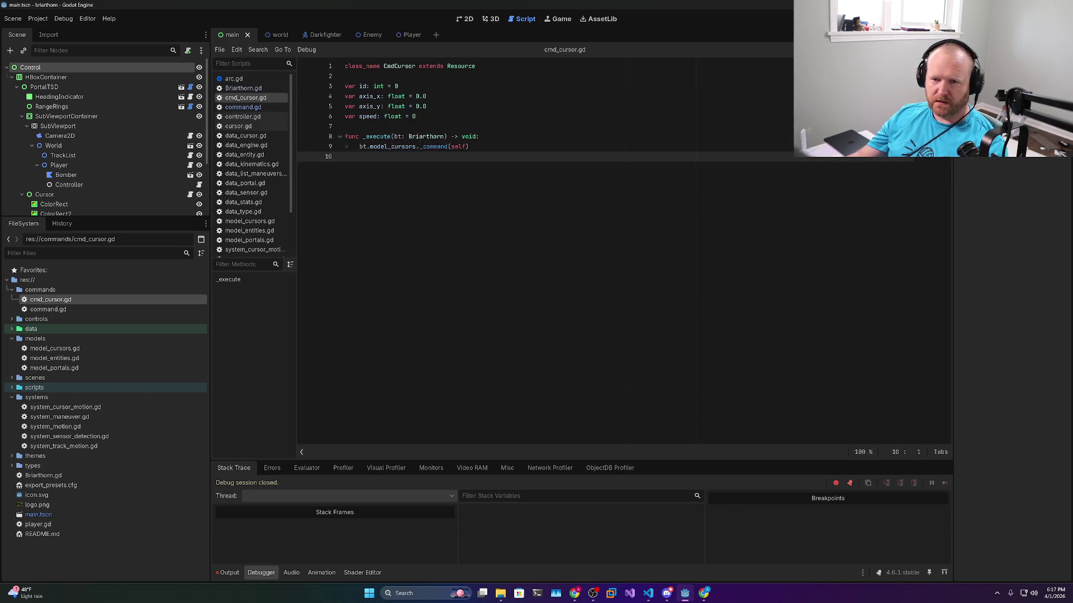
pyautogui.doubleClick(461, 66)
pyautogui.write('Command')
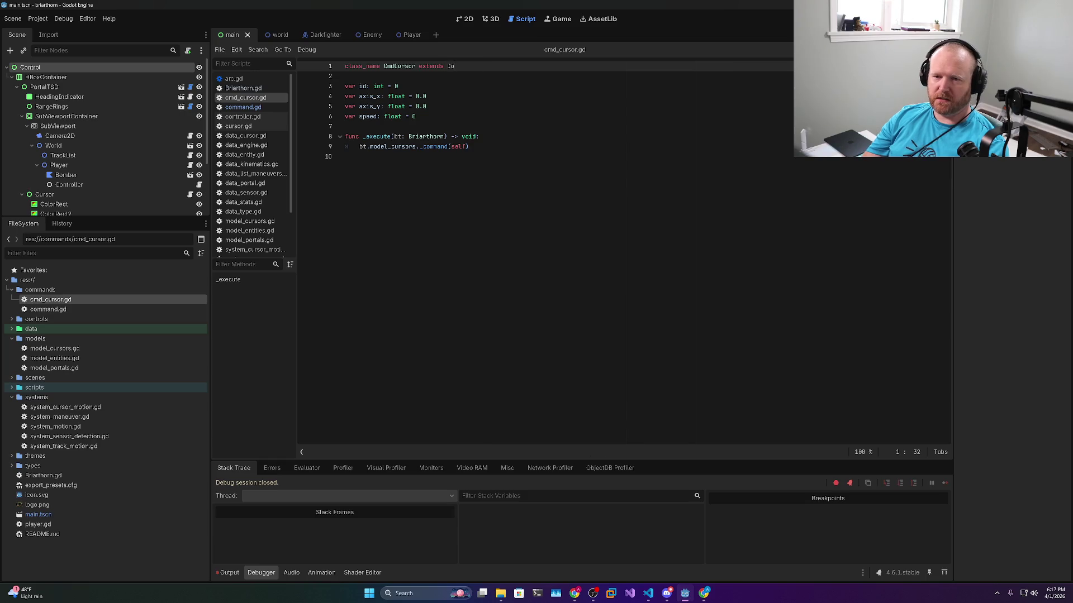
pyautogui.click(419, 117)
pyautogui.hotkey('ctrl', 's')
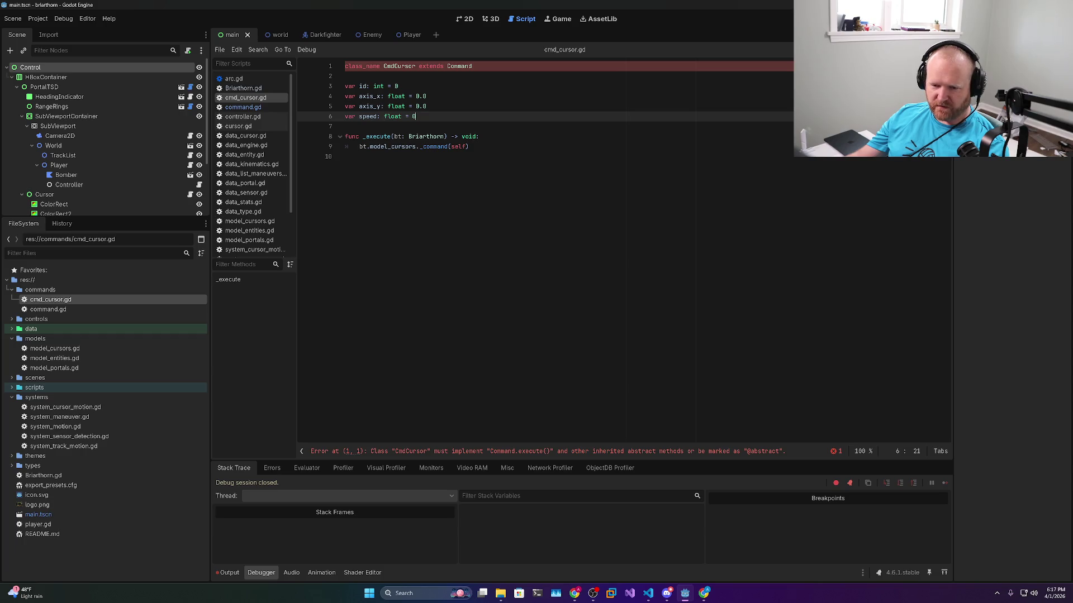
# Step: Rename the _execute method on line 8 to execute
pyautogui.doubleClick(376, 136)
pyautogui.write('execute')
pyautogui.press('Return')
# Step: From the Google results, open the 'Abstract classes in 4.5' forum thread and read its AbstractEntity code
pyautogui.moveTo(574, 591)
pyautogui.click(571, 551)
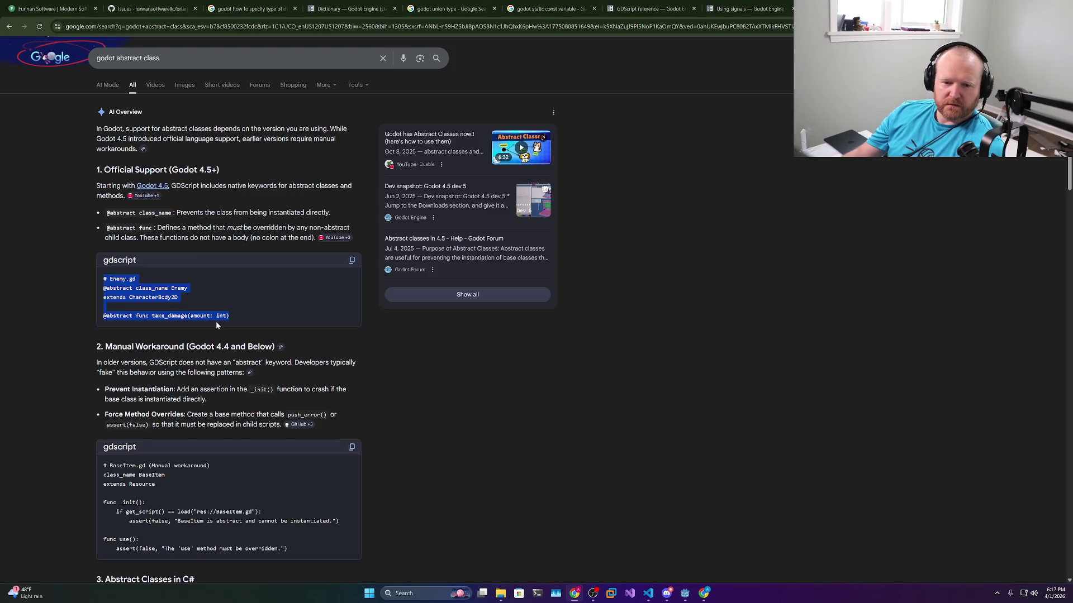
pyautogui.scroll(-2, 217, 323)
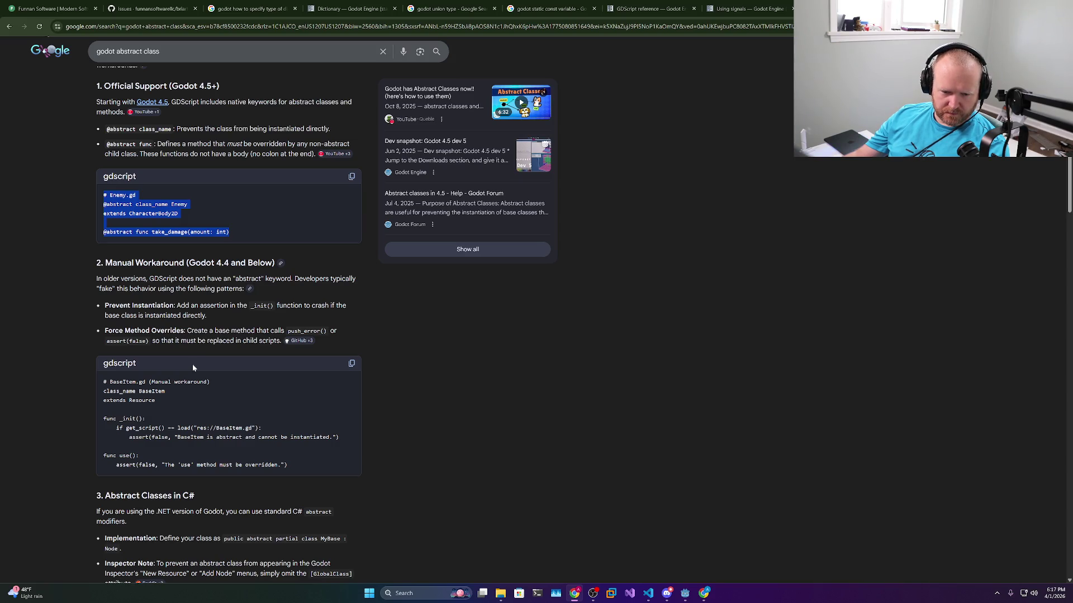
pyautogui.scroll(-5, 193, 363)
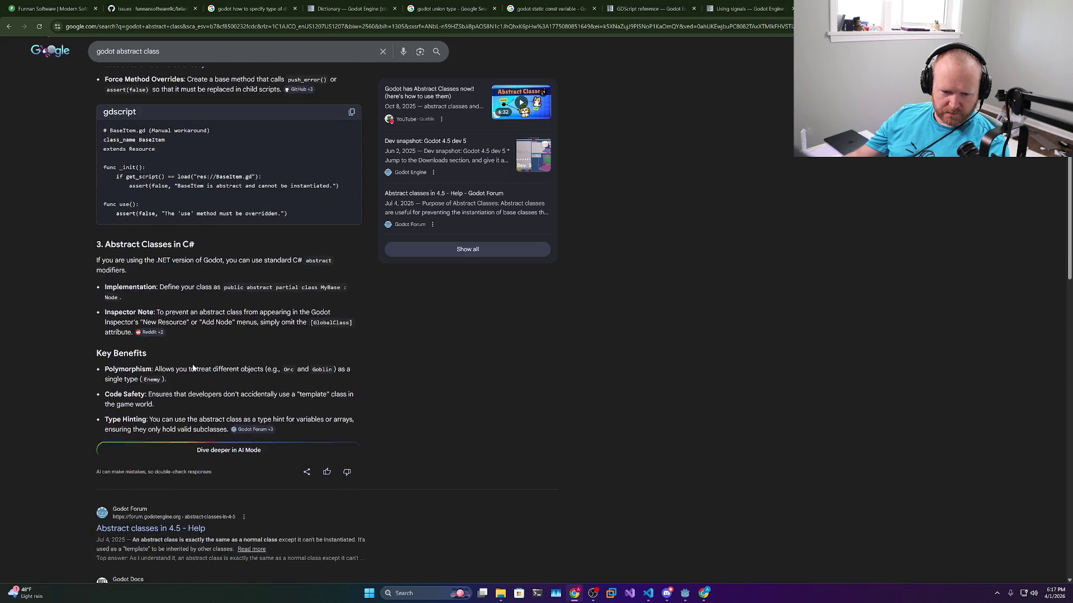
pyautogui.scroll(-3, 192, 368)
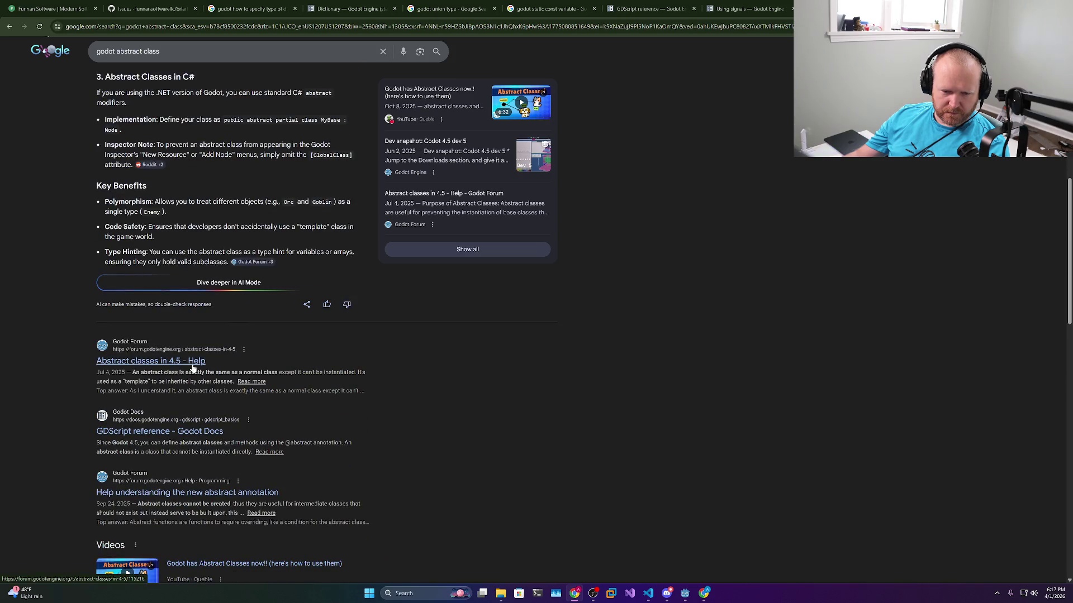
pyautogui.click(181, 363)
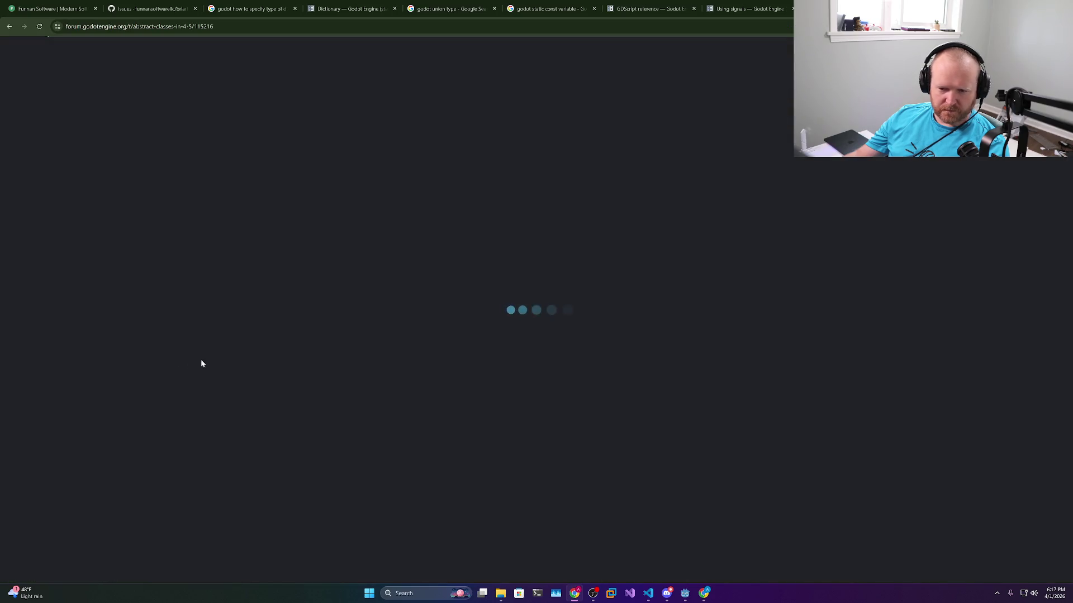
pyautogui.scroll(-7, 385, 323)
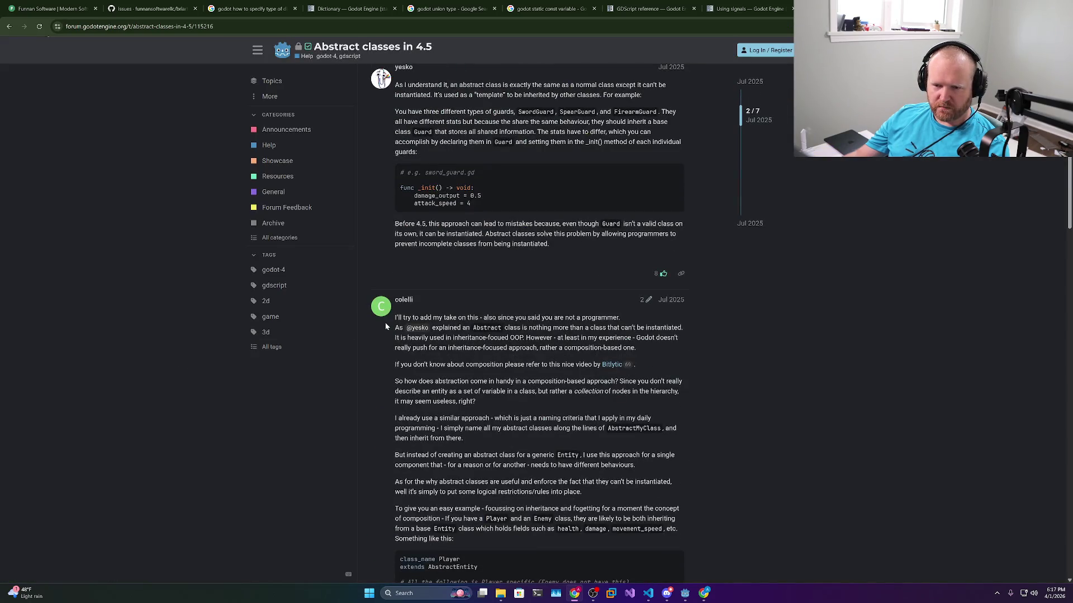
pyautogui.scroll(-7, 385, 325)
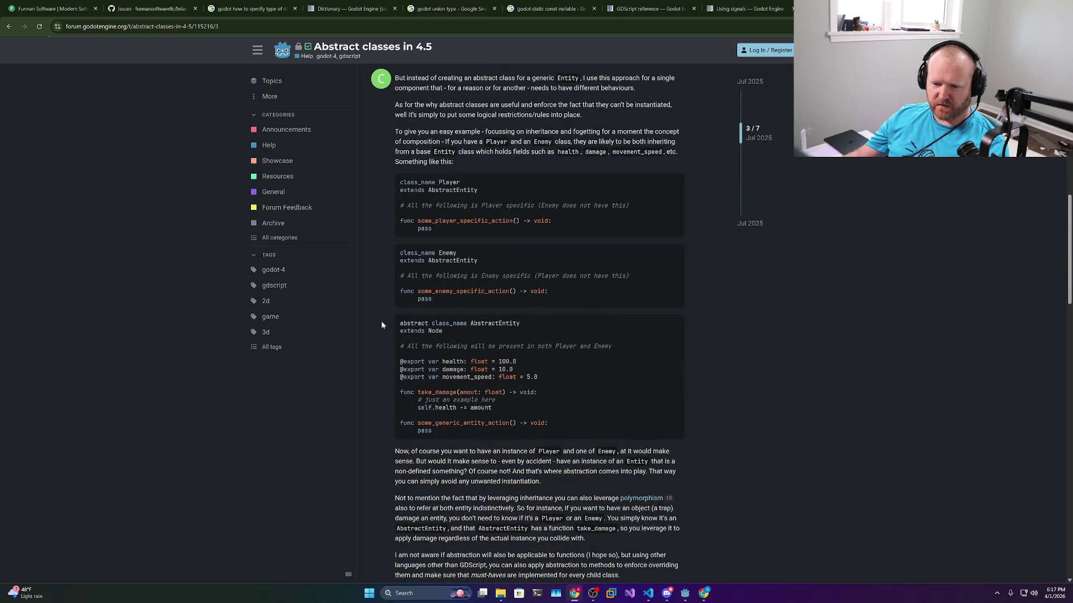
pyautogui.hotkey('alt', 'Tab')
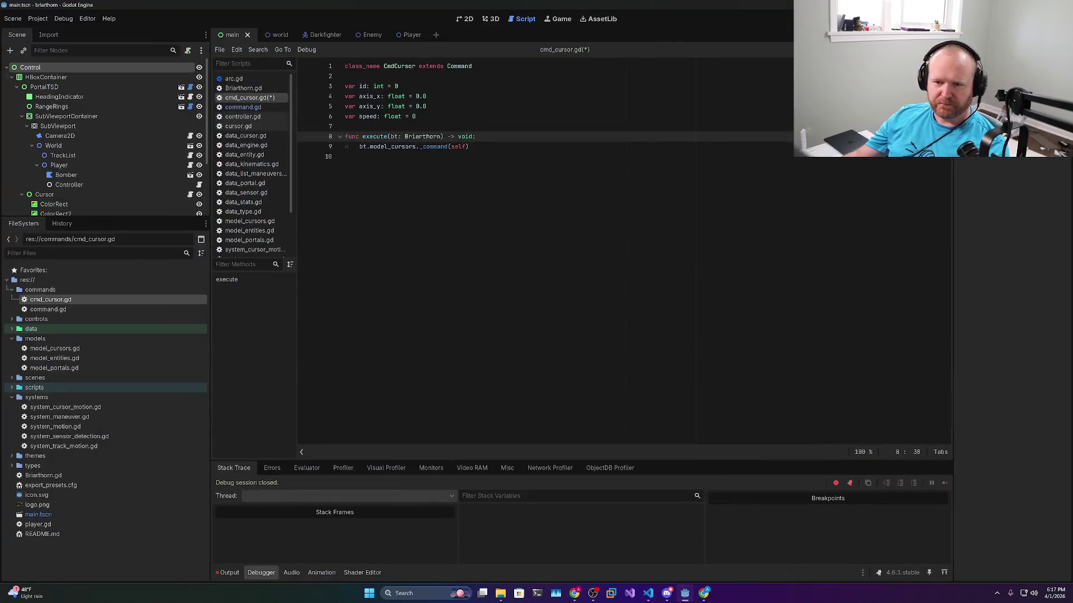
# Step: Inspect the model_cursors._command call, then the cmd.execute line in Briarthorn.gd
pyautogui.click(469, 146)
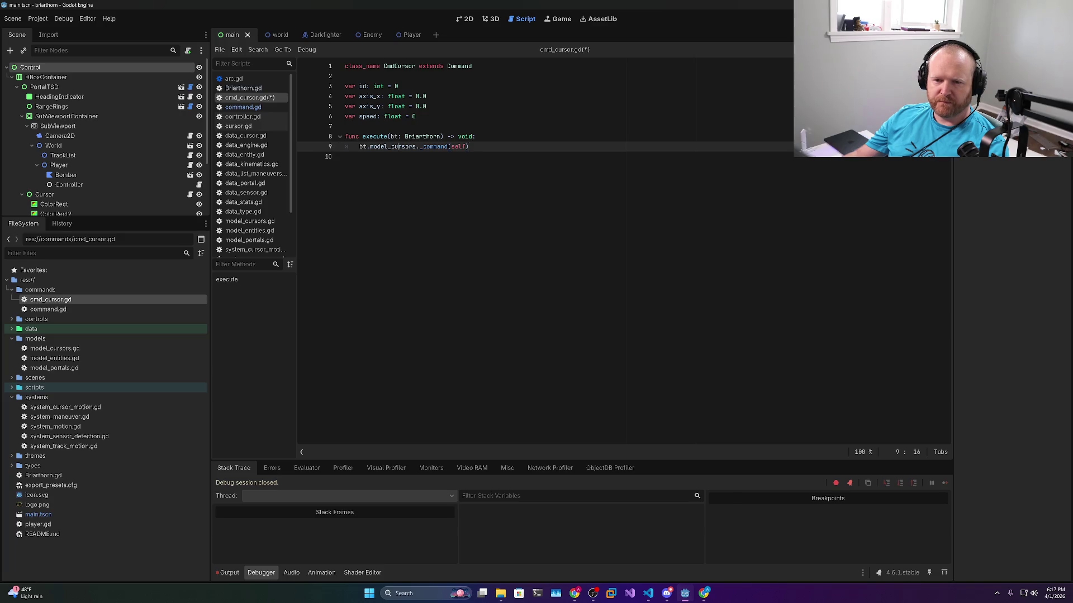
pyautogui.doubleClick(392, 146)
pyautogui.doubleClick(434, 147)
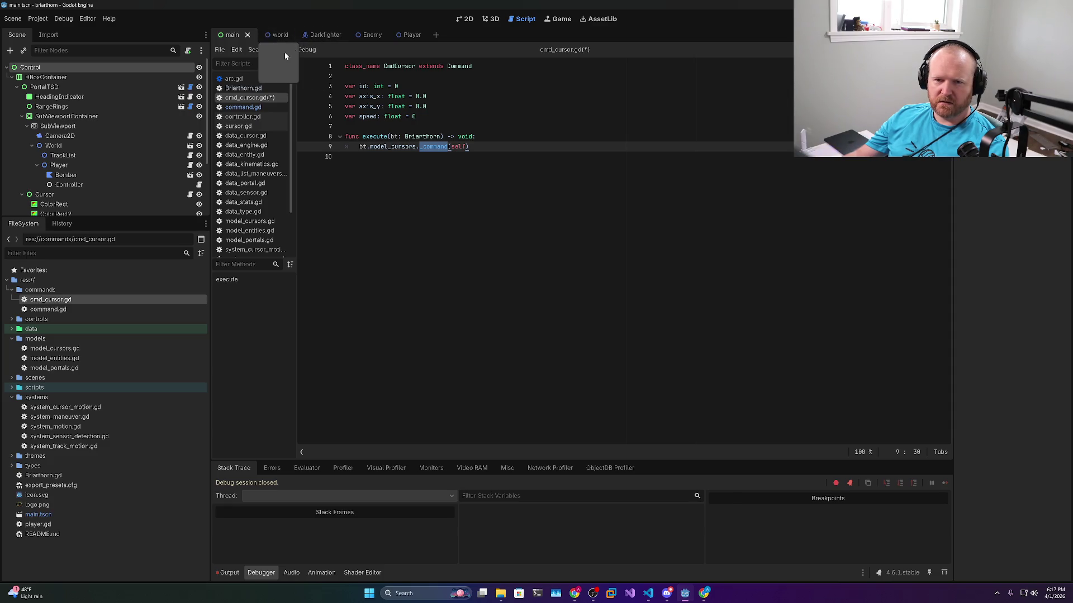
pyautogui.click(244, 88)
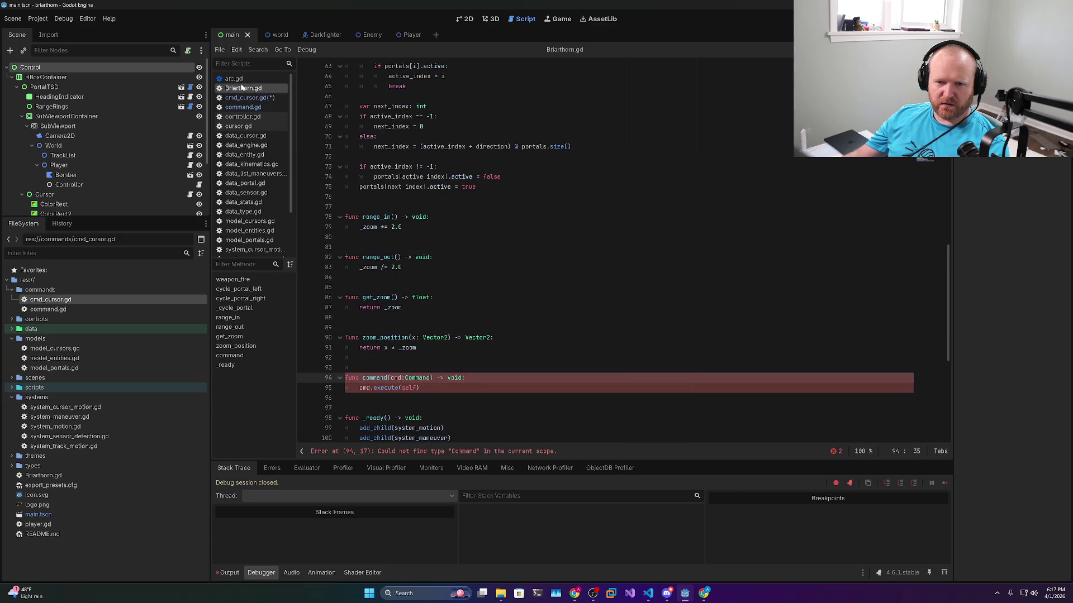
pyautogui.press('Down')
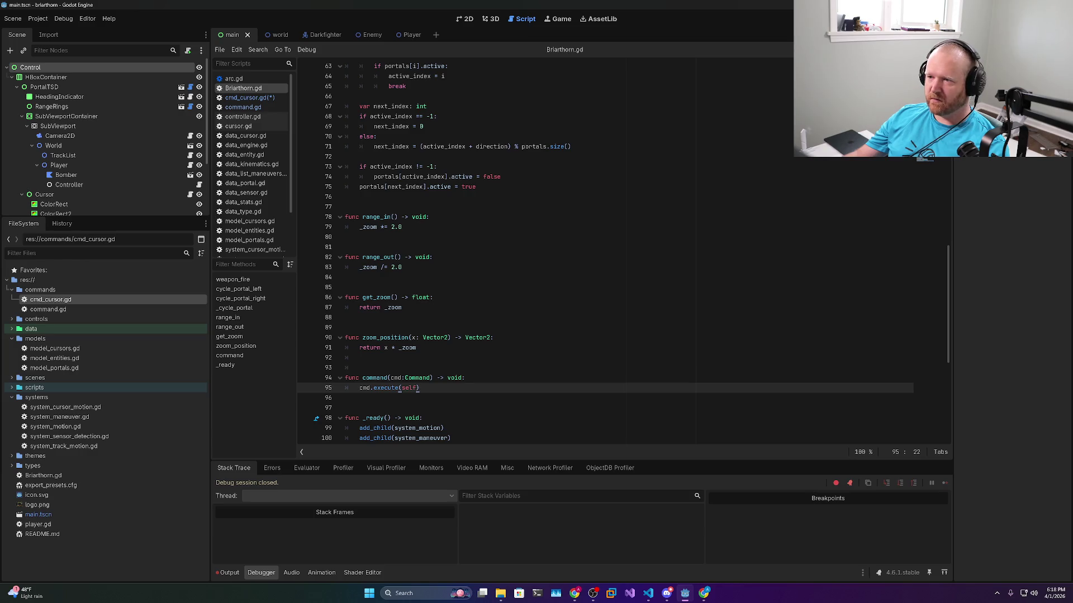
# Step: Run the game with F5, steer left to check the radar heading, then close it
pyautogui.press('F5')
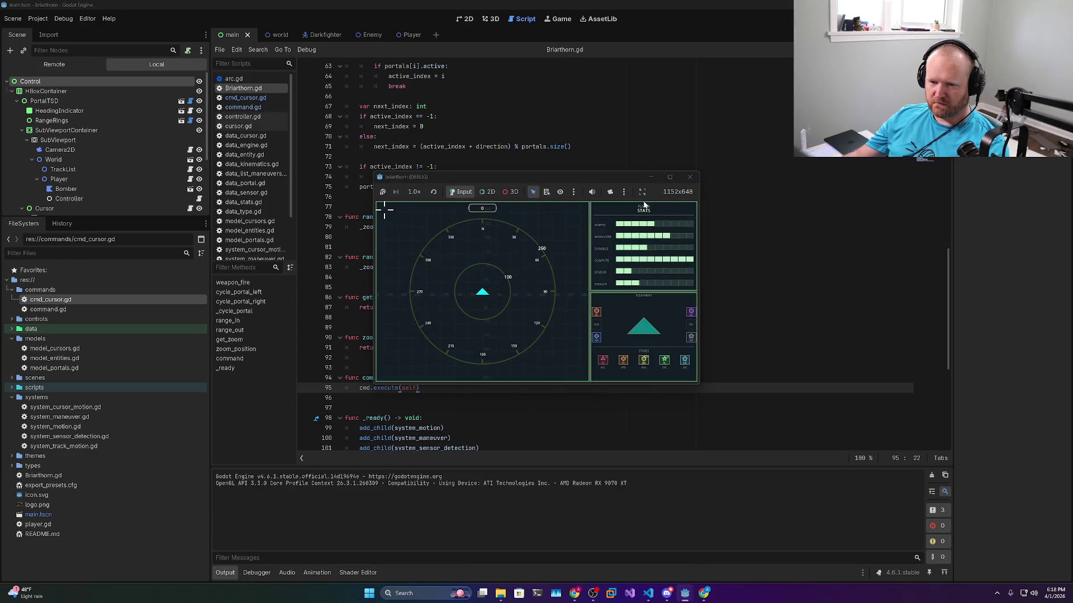
pyautogui.press('Left')
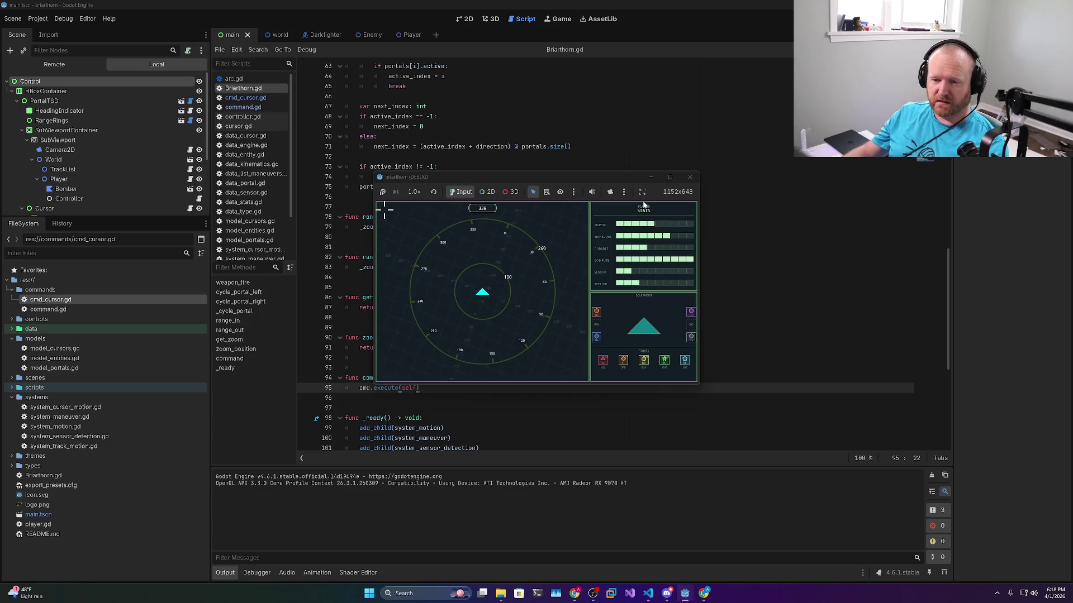
pyautogui.click(689, 178)
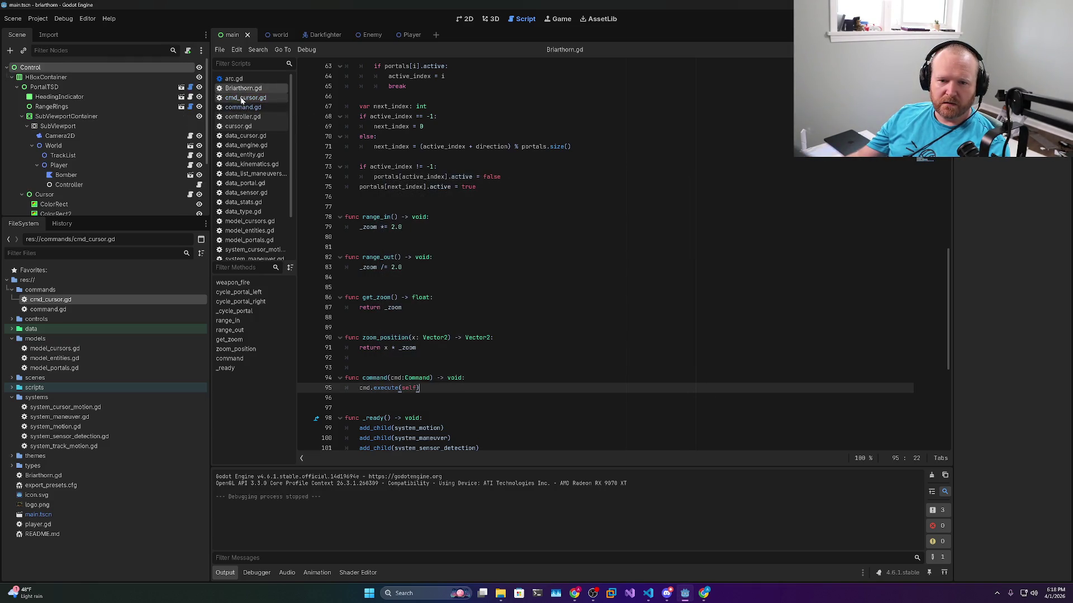
# Step: In controller.gd, lower the cursor speed from 2000.0 to 200.0
pyautogui.click(243, 116)
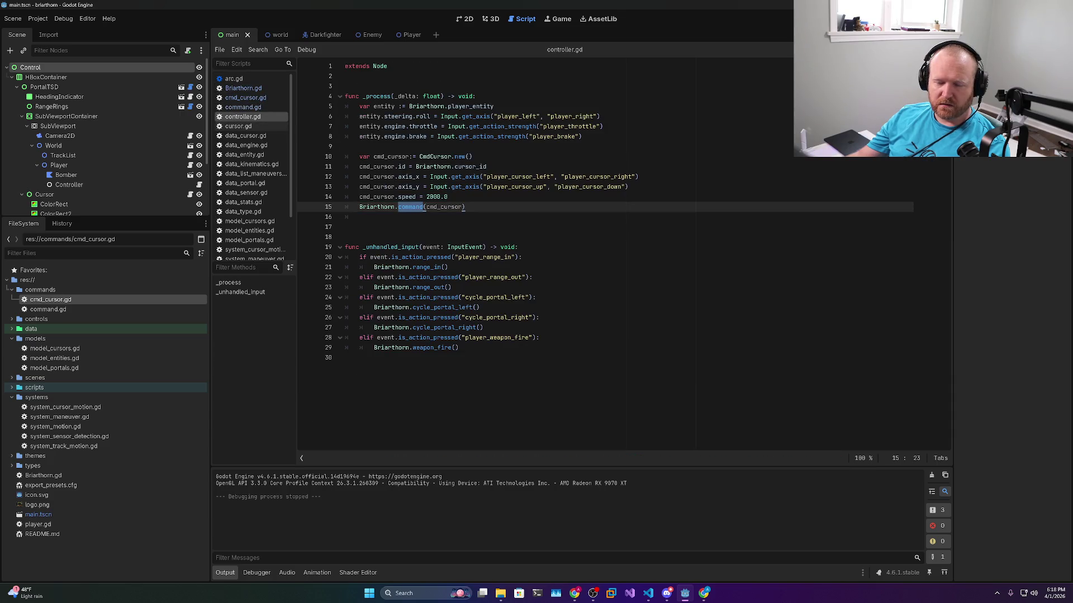
pyautogui.doubleClick(377, 207)
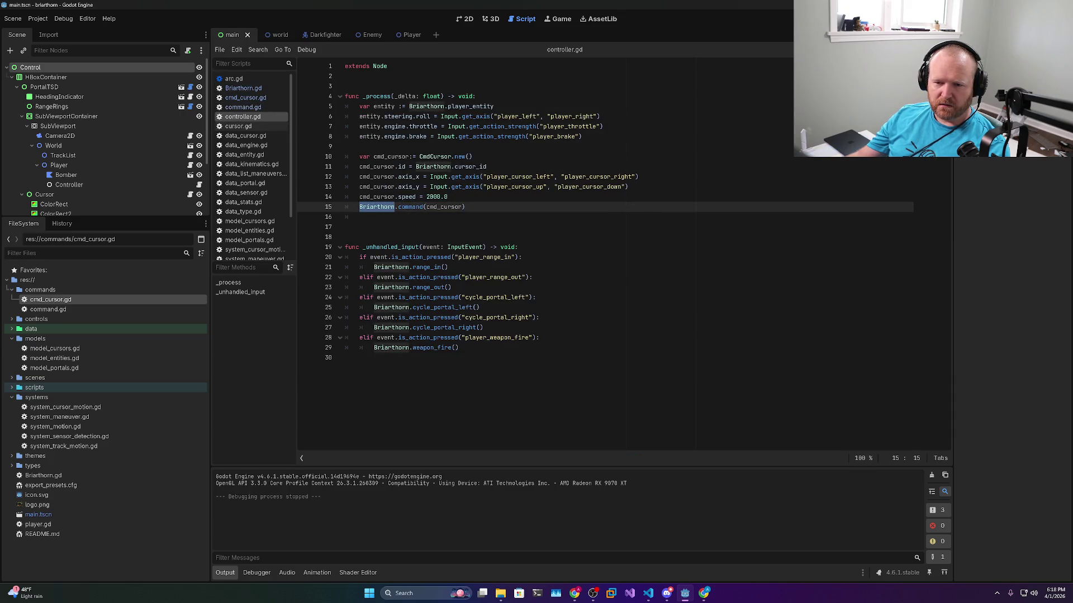
pyautogui.click(359, 197)
pyautogui.press('BackSpace')
# Step: Set breakpoints on controller.gd lines 10 and 15
pyautogui.click(307, 157)
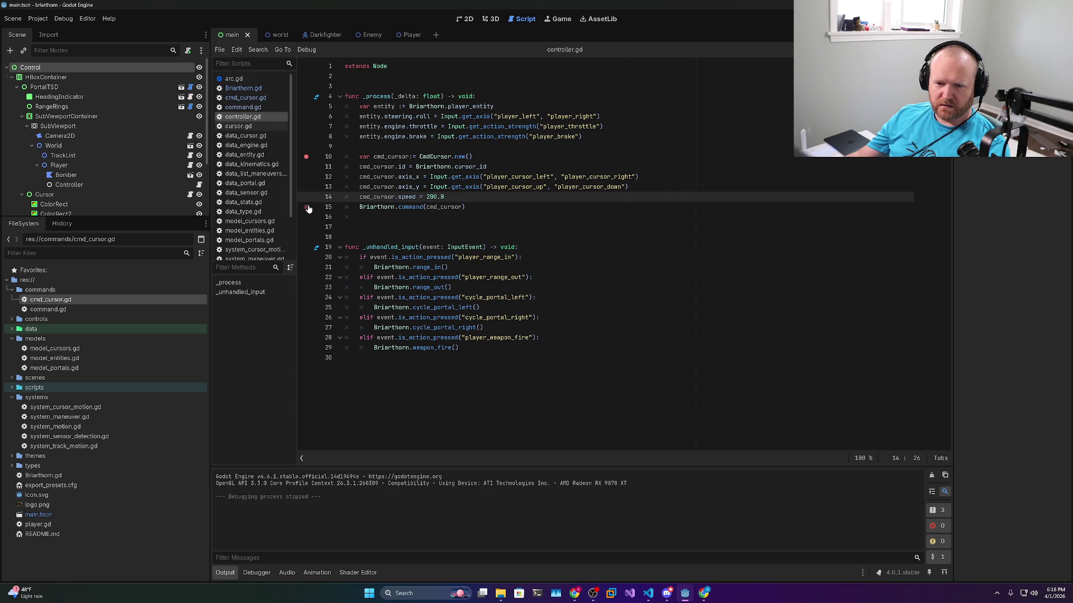
pyautogui.click(465, 207)
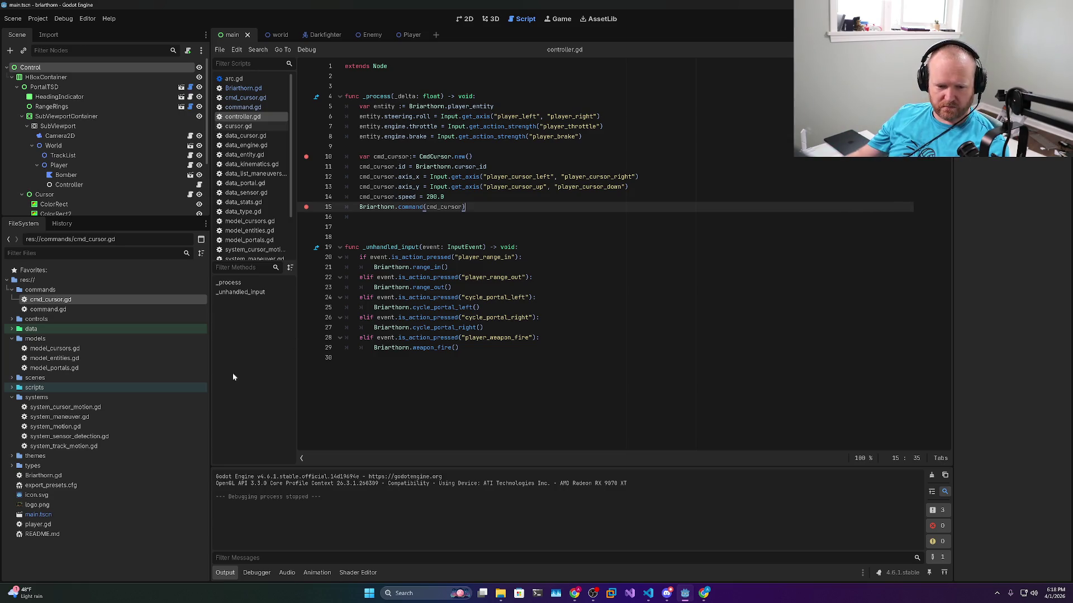
pyautogui.hotkey('shift', 'alt', 'o')
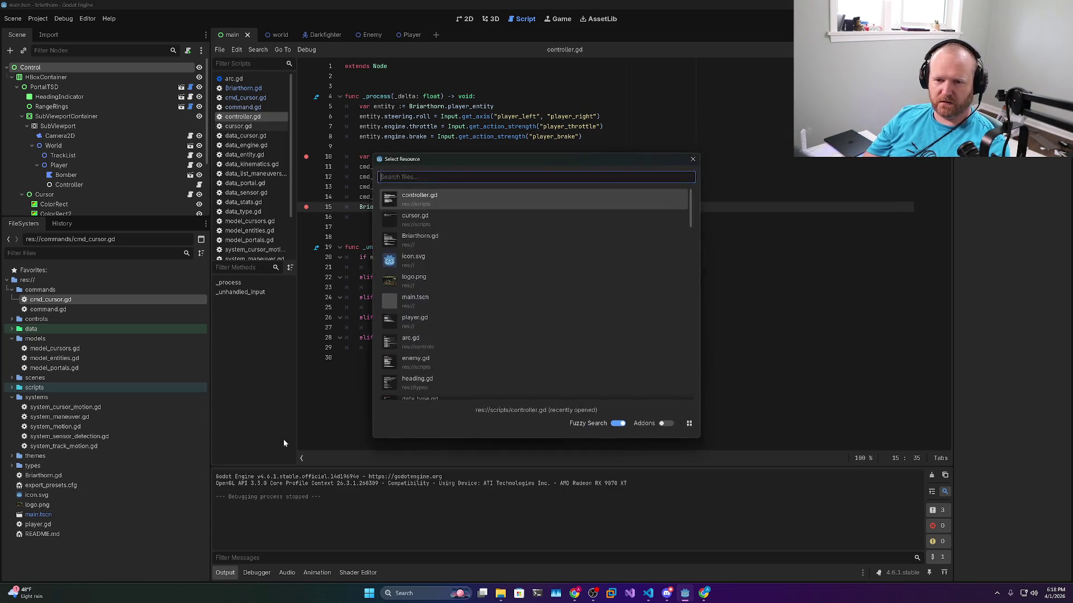
# Step: Open system_cursor_motion.gd and change the loop variable to cursor_id: int
pyautogui.write('sys')
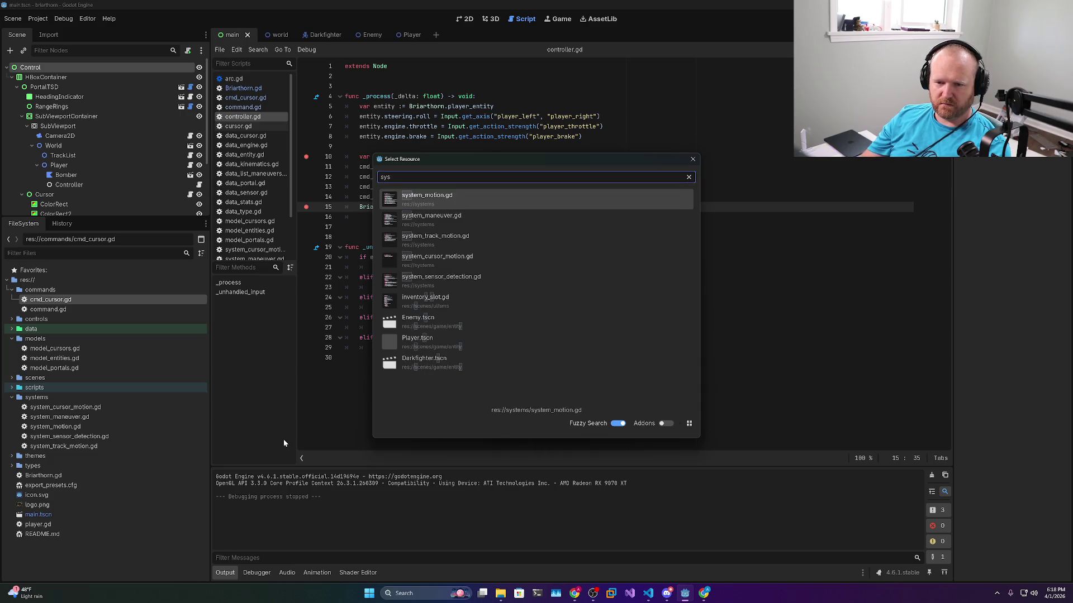
pyautogui.press('Down')
pyautogui.press('Down')
pyautogui.press('Down')
pyautogui.press('Return')
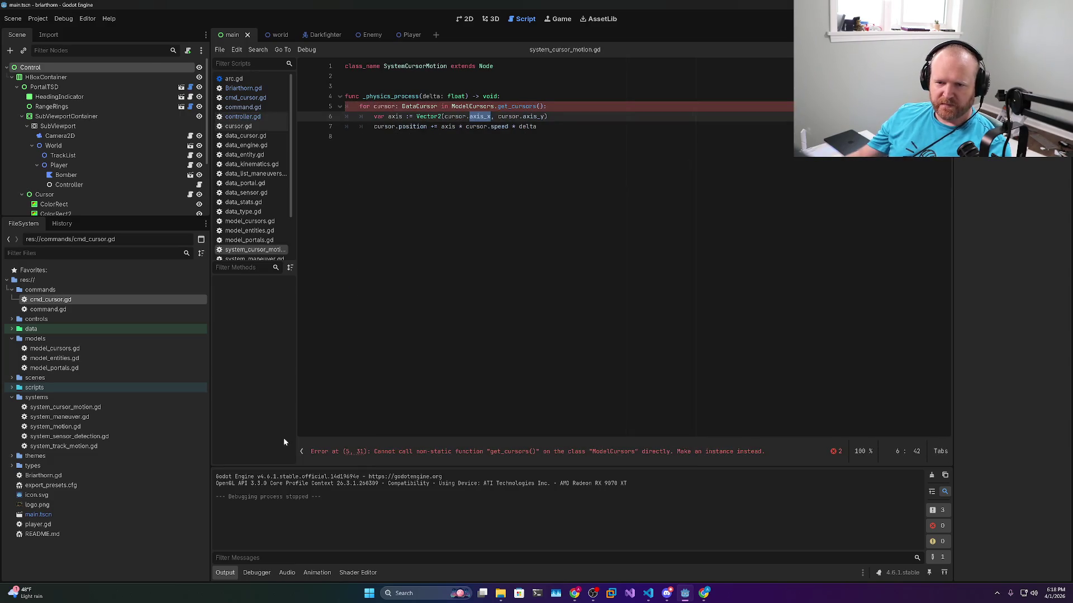
pyautogui.doubleClick(519, 106)
pyautogui.doubleClick(419, 107)
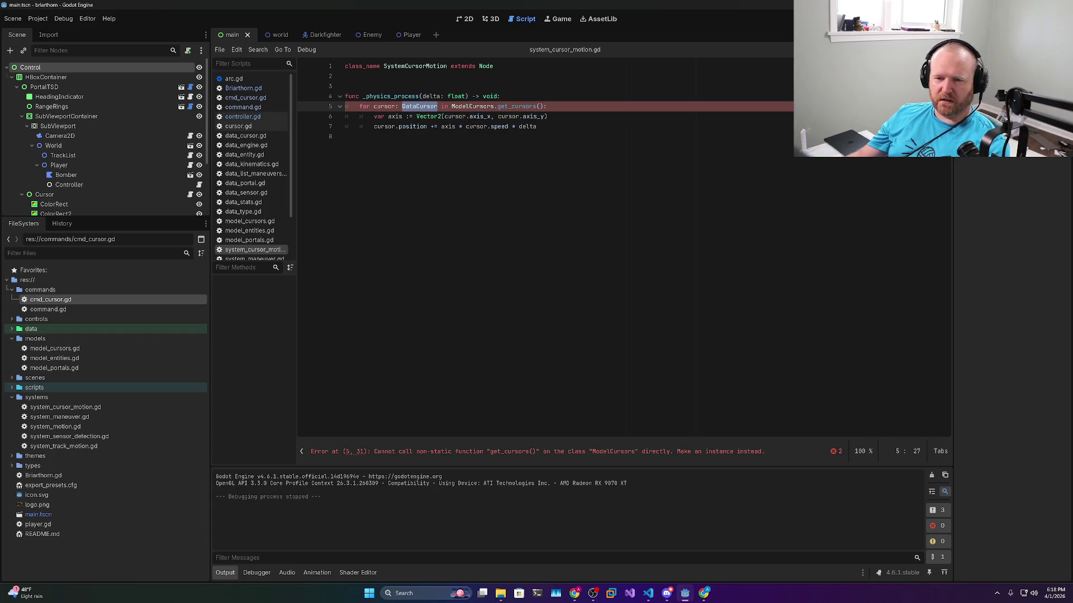
pyautogui.write('int')
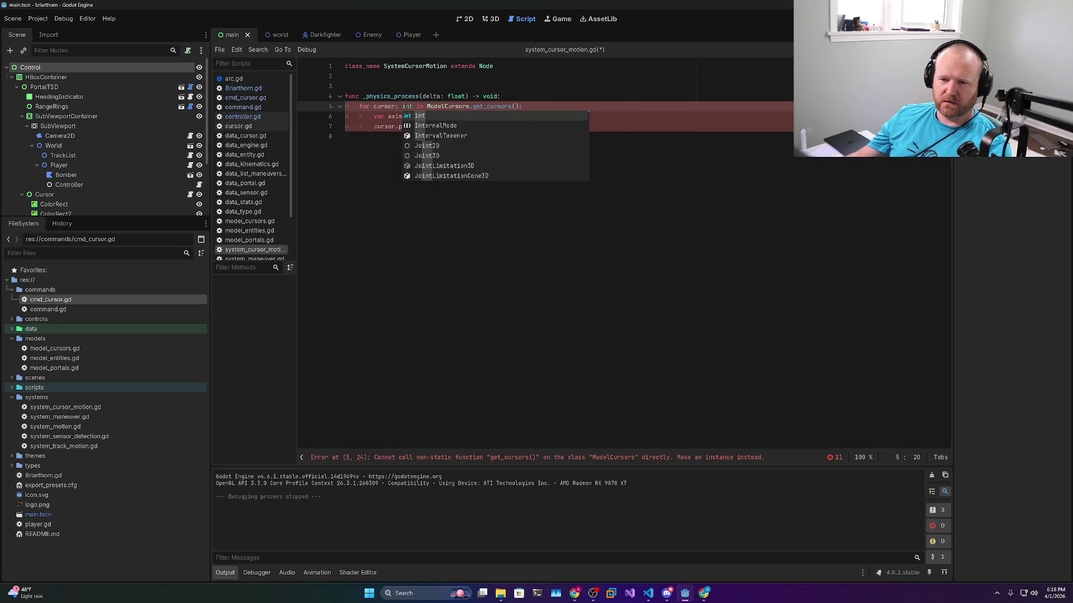
pyautogui.click(396, 106)
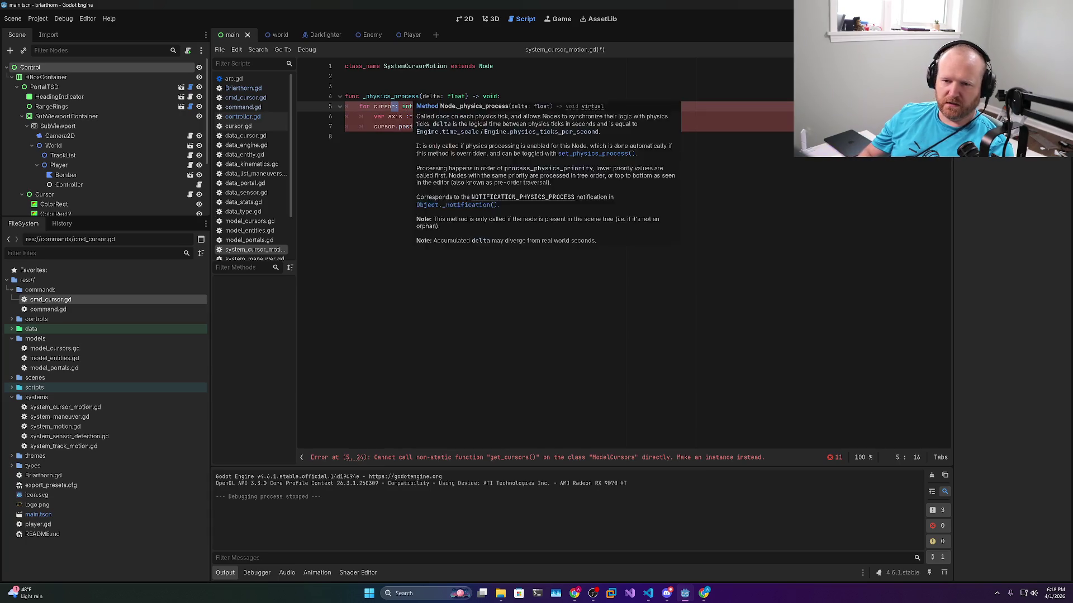
pyautogui.write('_id')
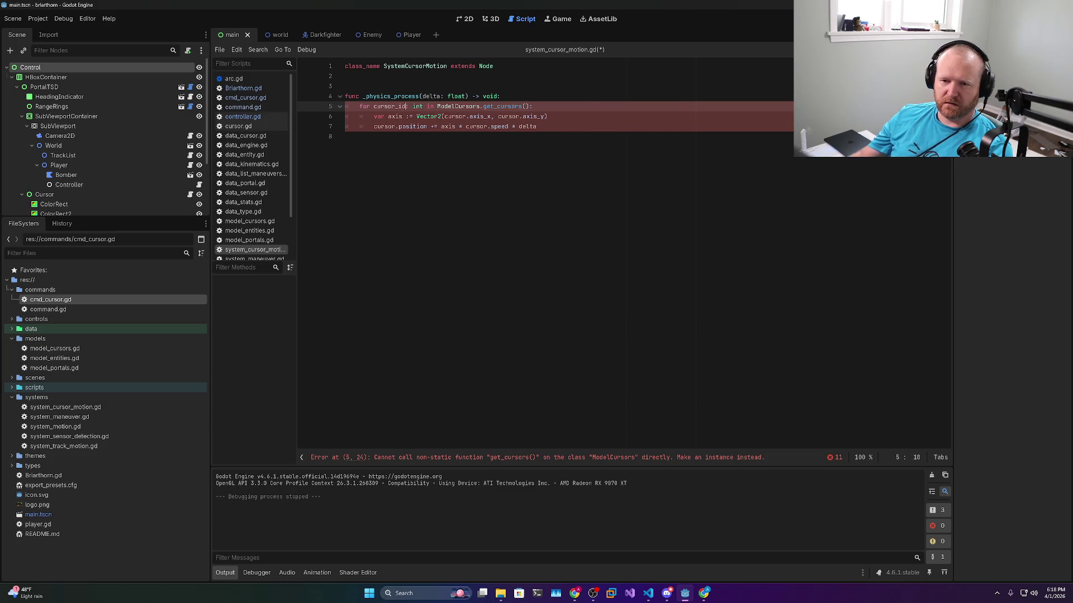
# Step: Add a line 'var cursor: DataCursor =' inside the loop
pyautogui.click(500, 96)
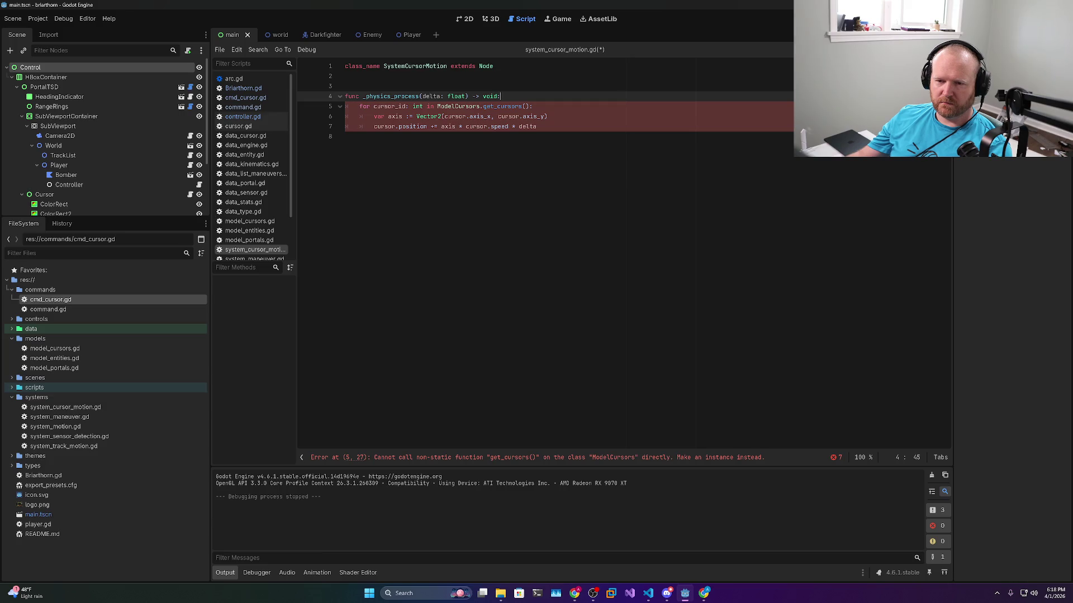
pyautogui.press('Down')
pyautogui.press('End')
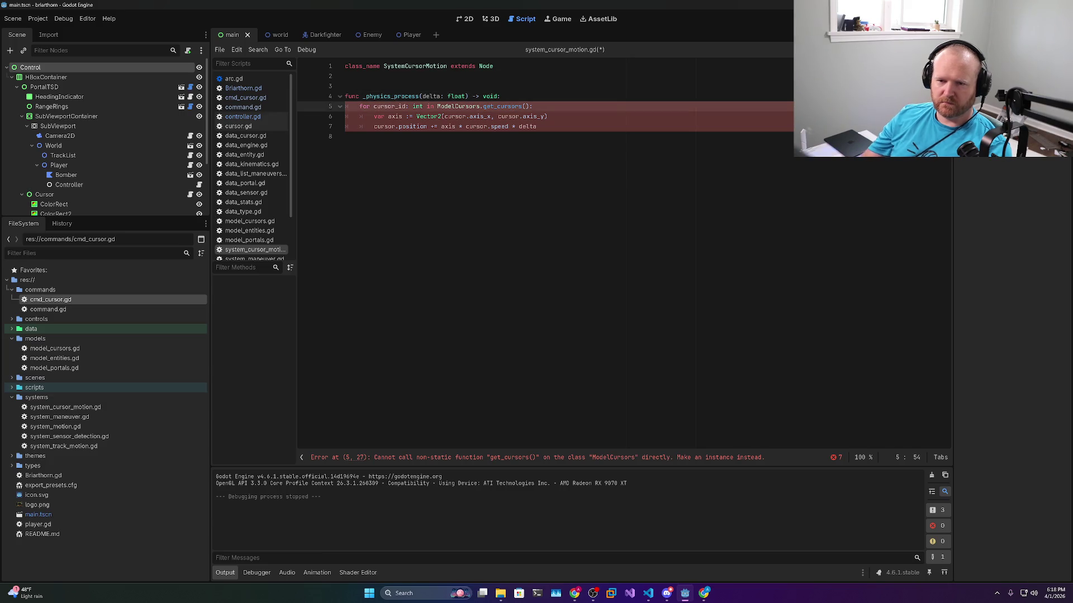
pyautogui.press('Return')
pyautogui.write('var cursor: DataC')
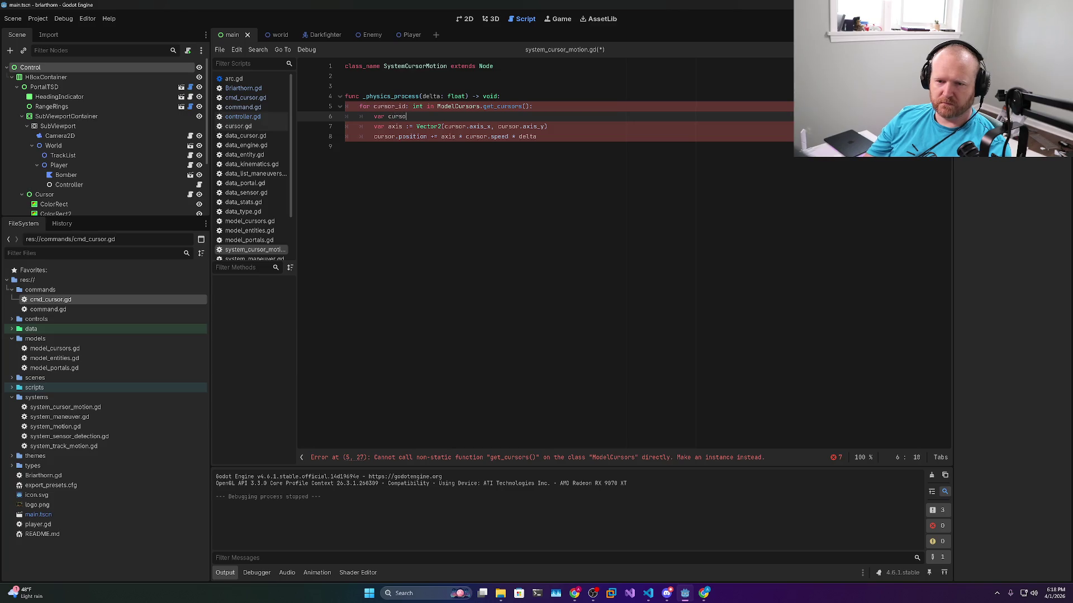
pyautogui.write('urs')
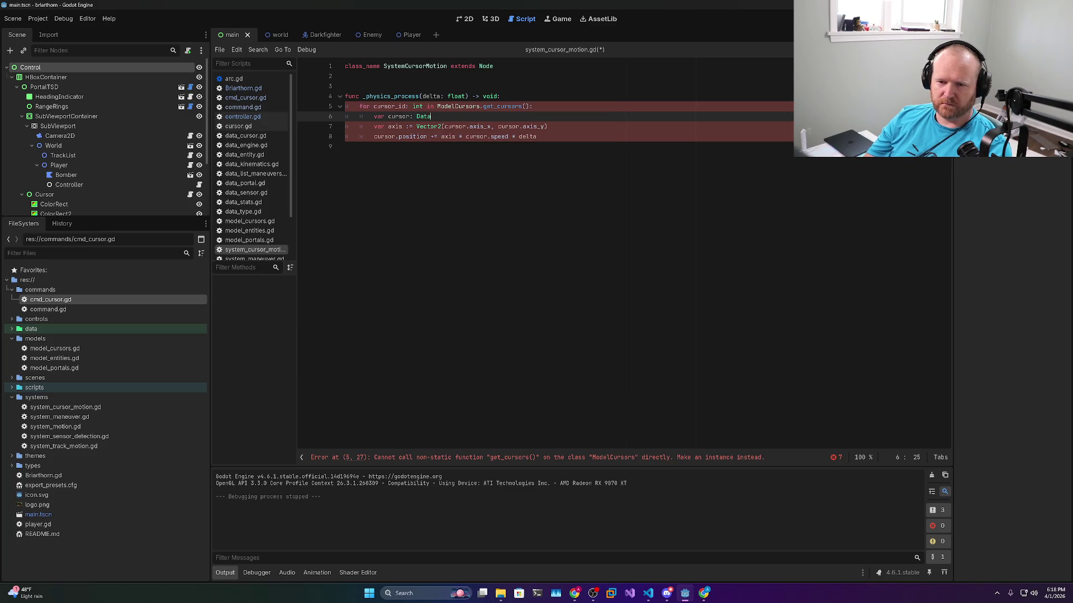
pyautogui.press('Return')
pyautogui.write('=')
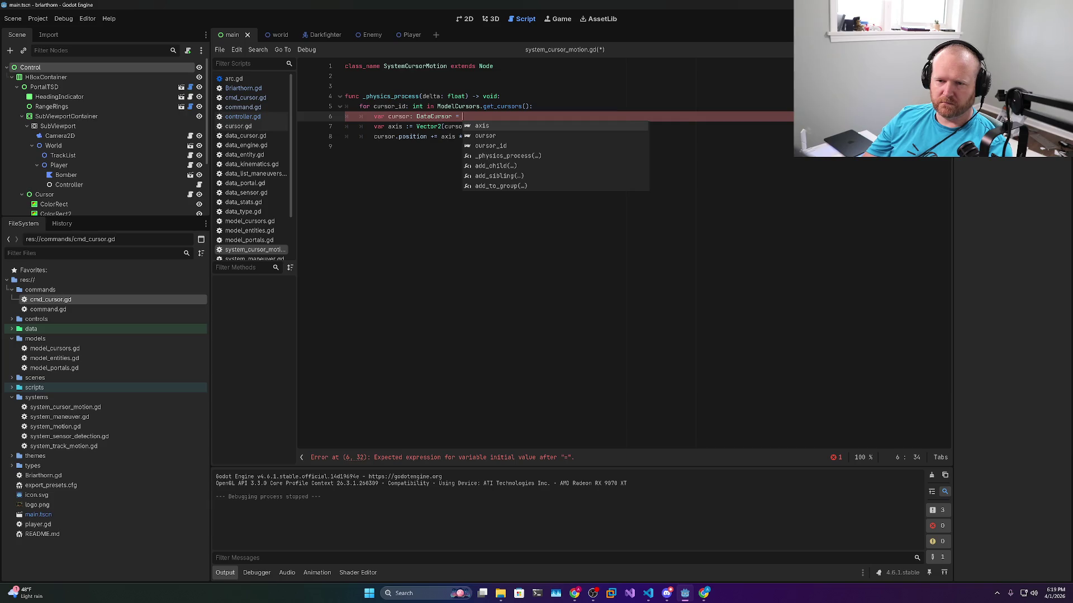
# Step: Loop over Briarthorn.model_cursors, assign cursor via get_cursor(cursor_id), save, and run the game
pyautogui.doubleClick(458, 106)
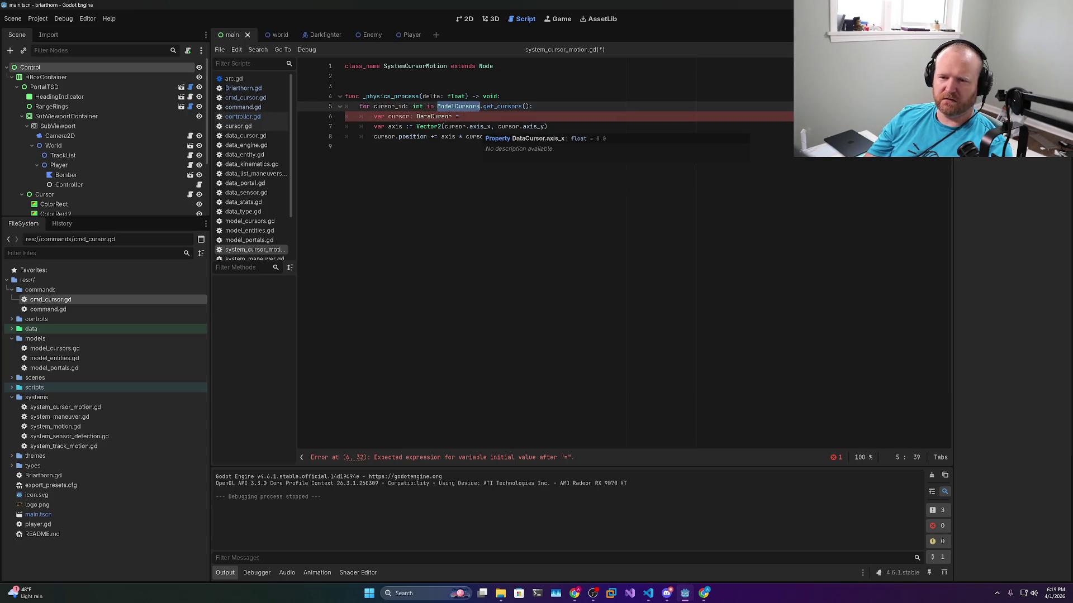
pyautogui.write('Briarthorn.model_cu')
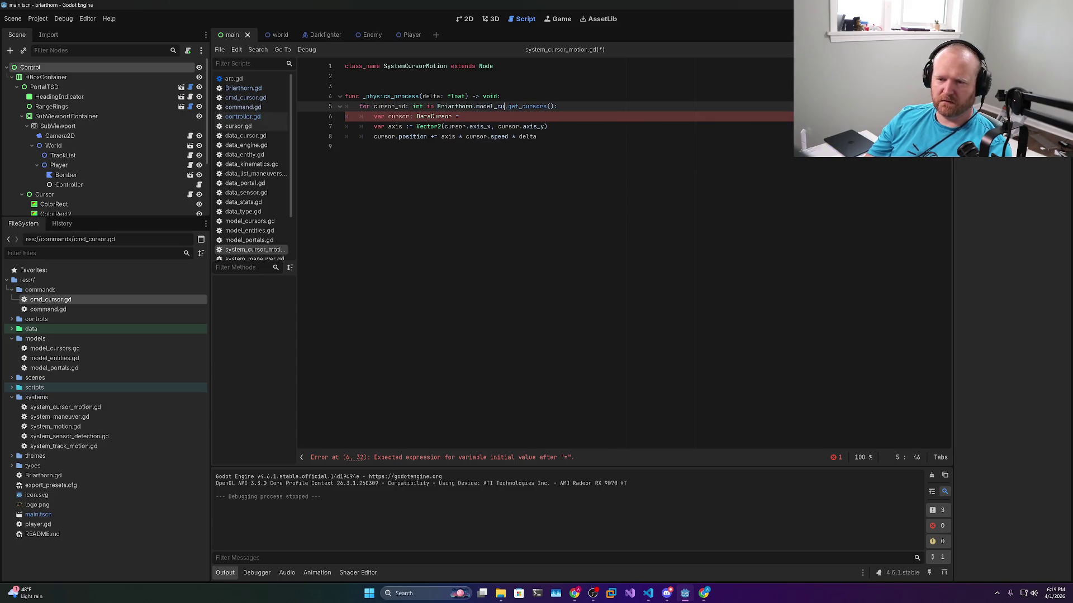
pyautogui.write('rsors')
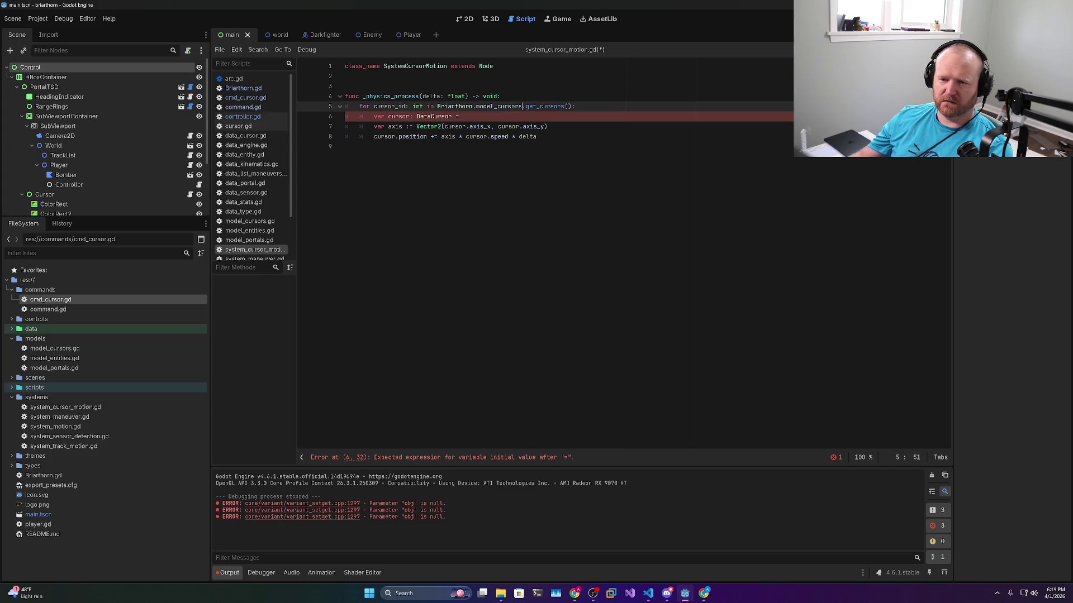
pyautogui.click(462, 116)
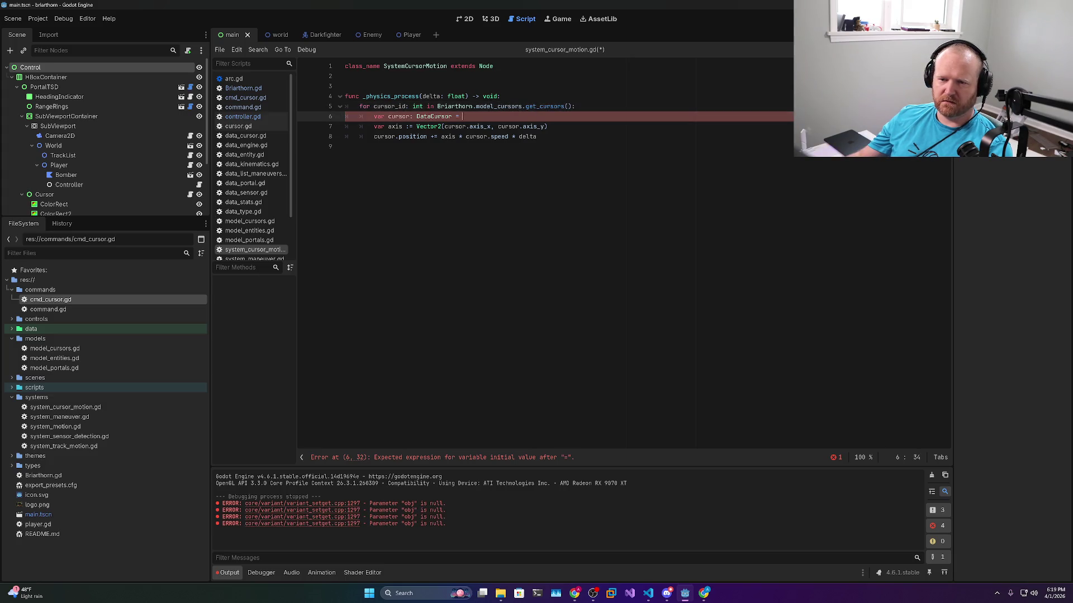
pyautogui.write('Briarthorn.mod')
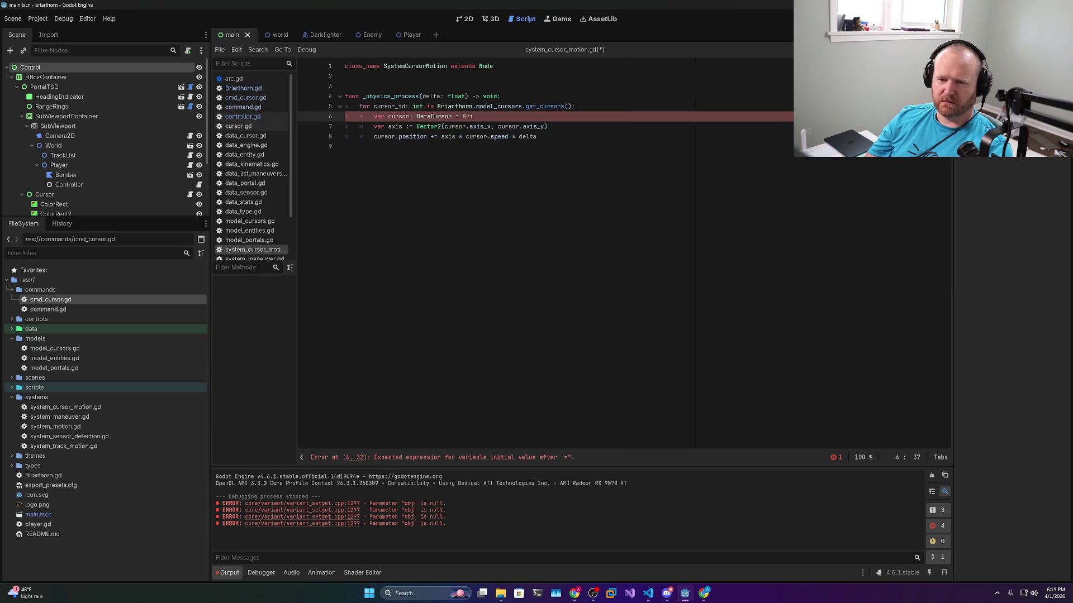
pyautogui.write('el_cursors.')
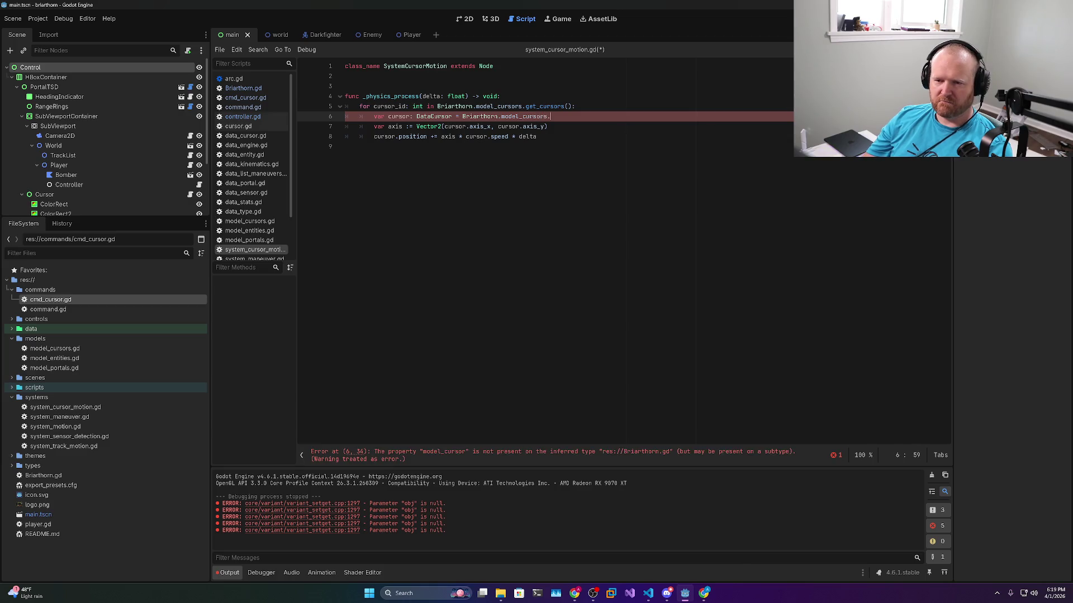
pyautogui.write('get_')
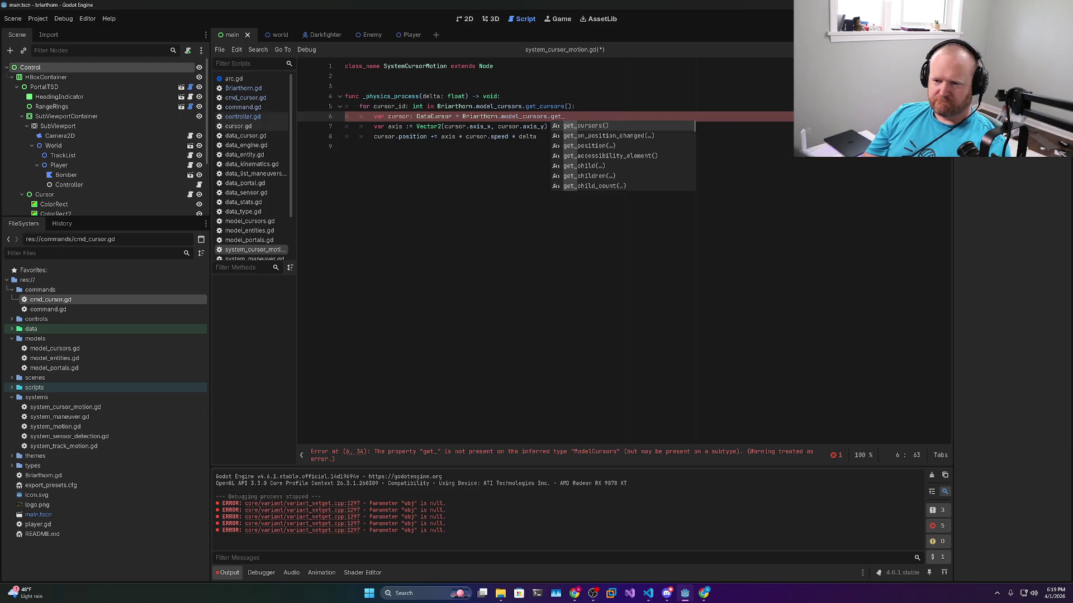
pyautogui.write('cursor(')
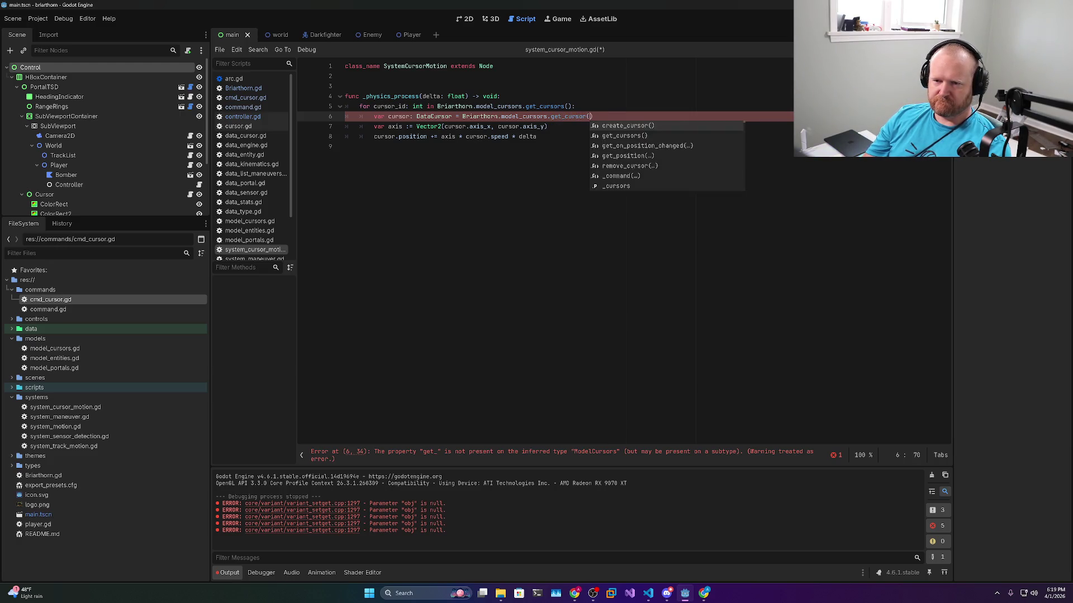
pyautogui.write('cursor_id)')
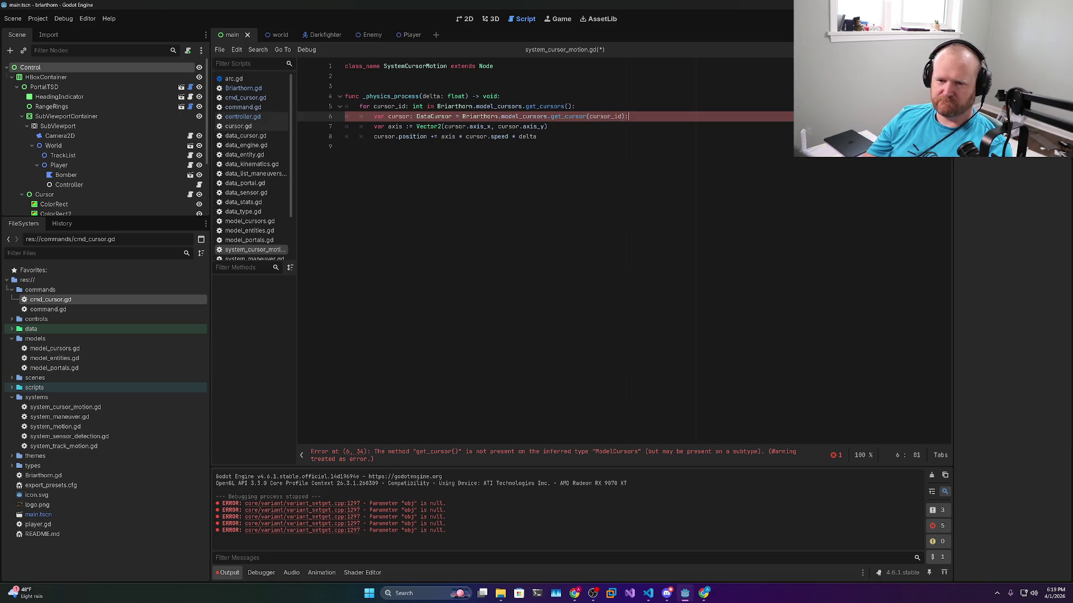
pyautogui.hotkey('ctrl', 's')
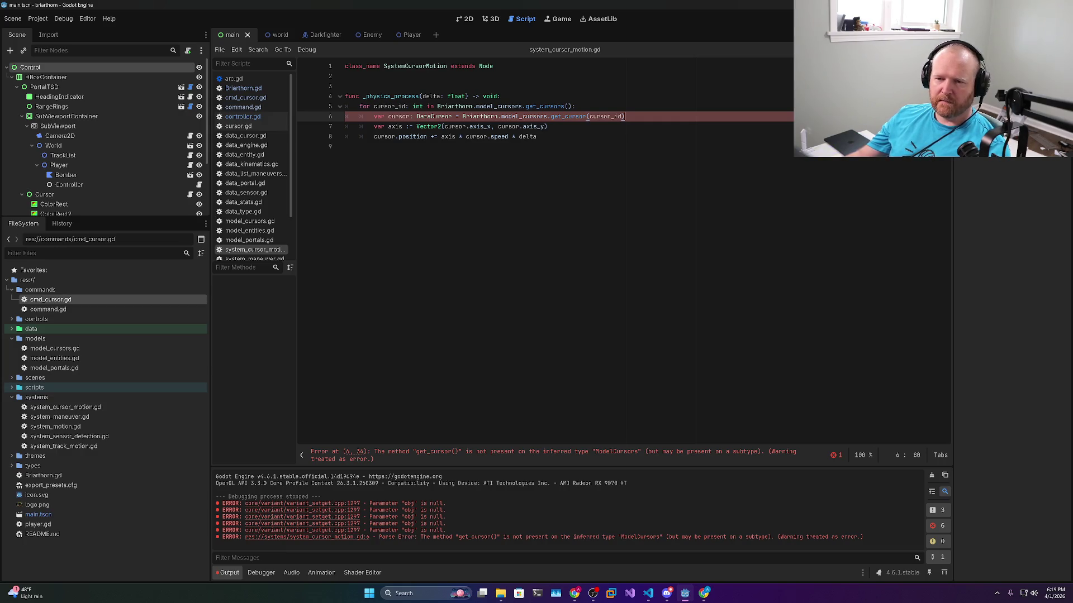
pyautogui.moveTo(503, 137)
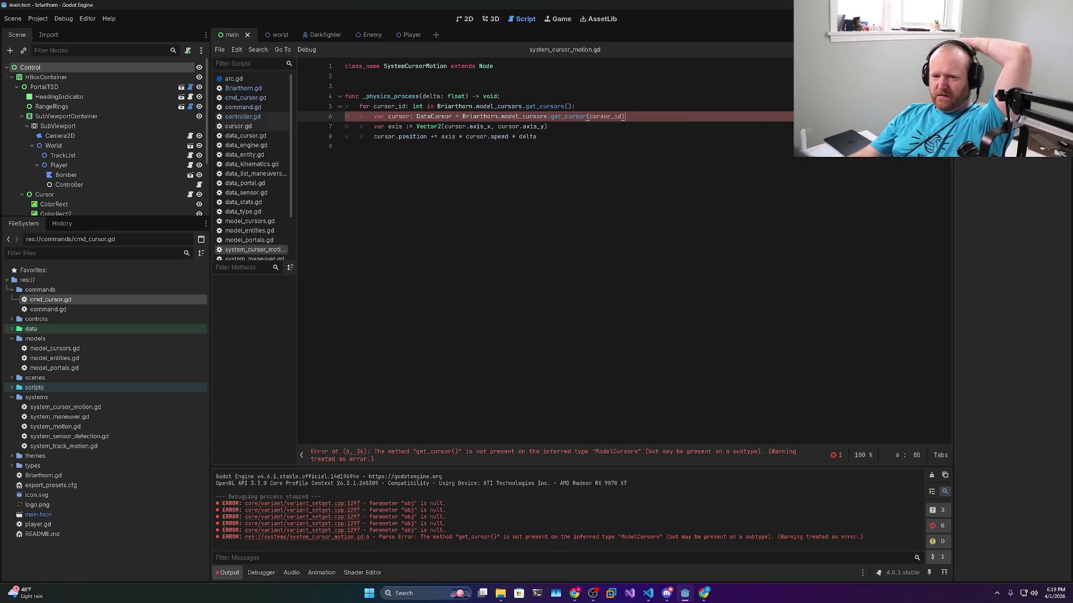
pyautogui.press('F5')
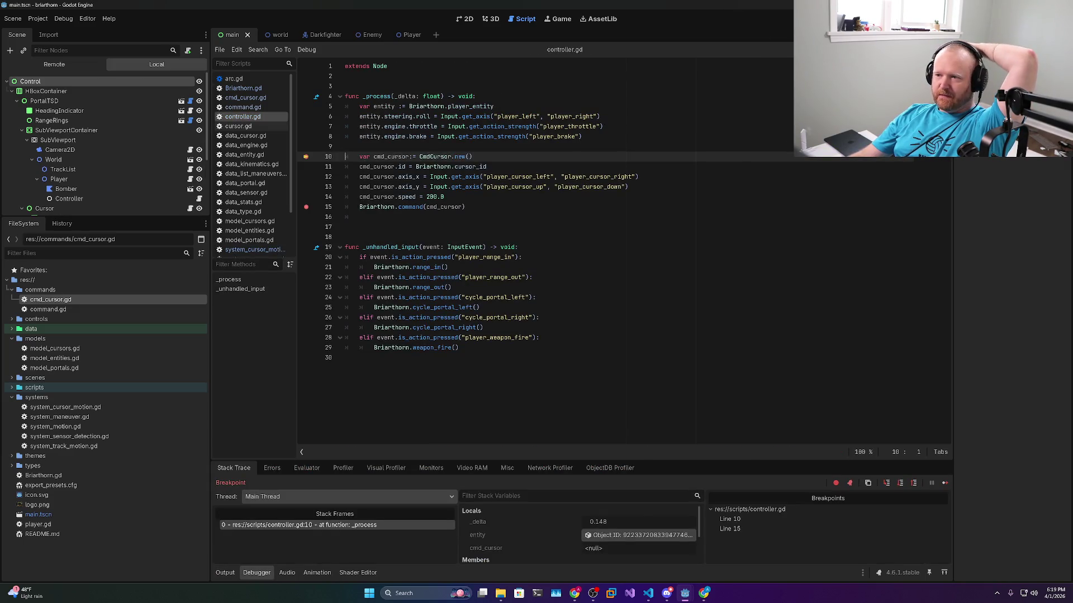
# Step: Step over controller.gd lines 10–15, then step into execute and model_cursors.gd's _command handler
pyautogui.click(900, 485)
pyautogui.click(900, 485)
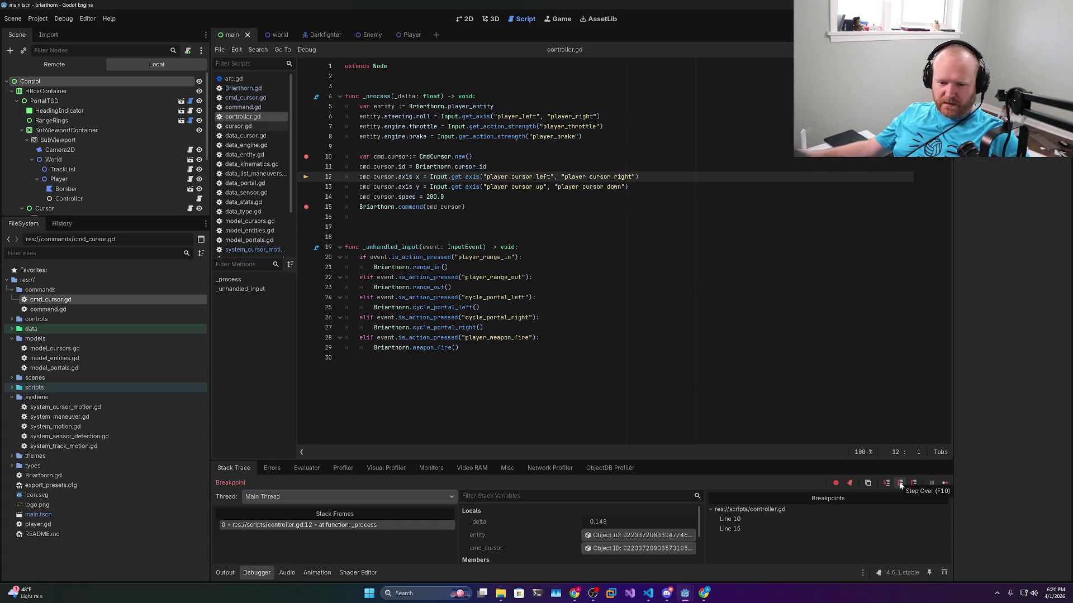
pyautogui.click(900, 485)
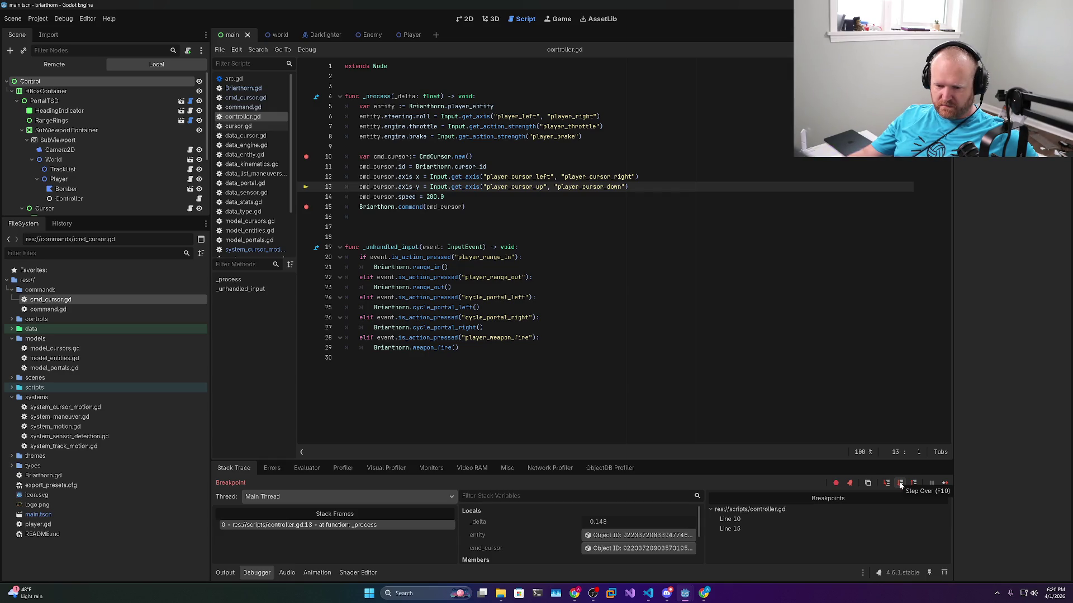
pyautogui.click(900, 485)
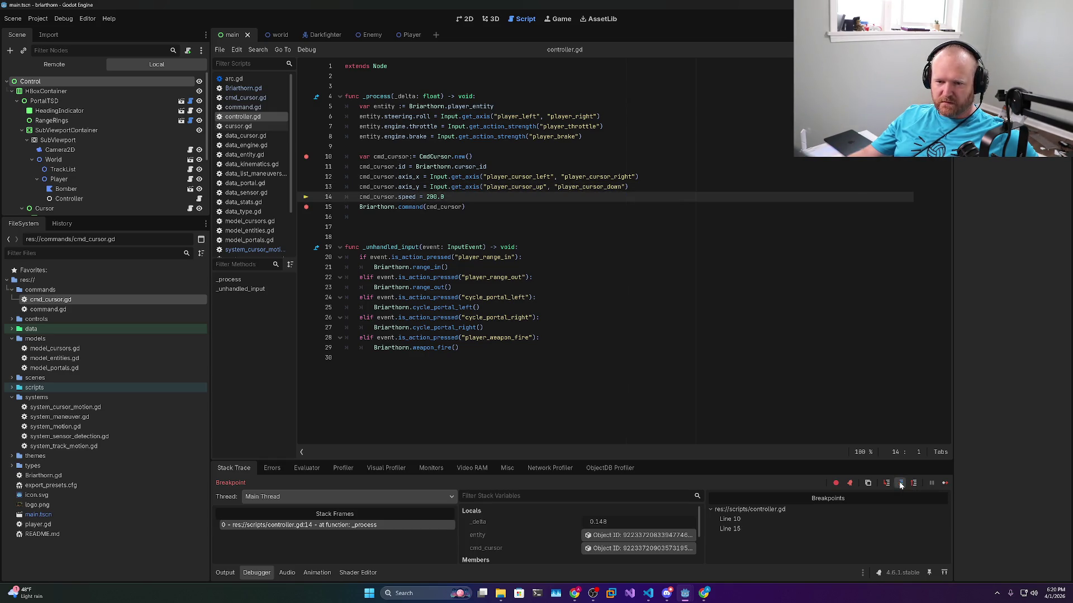
pyautogui.click(899, 485)
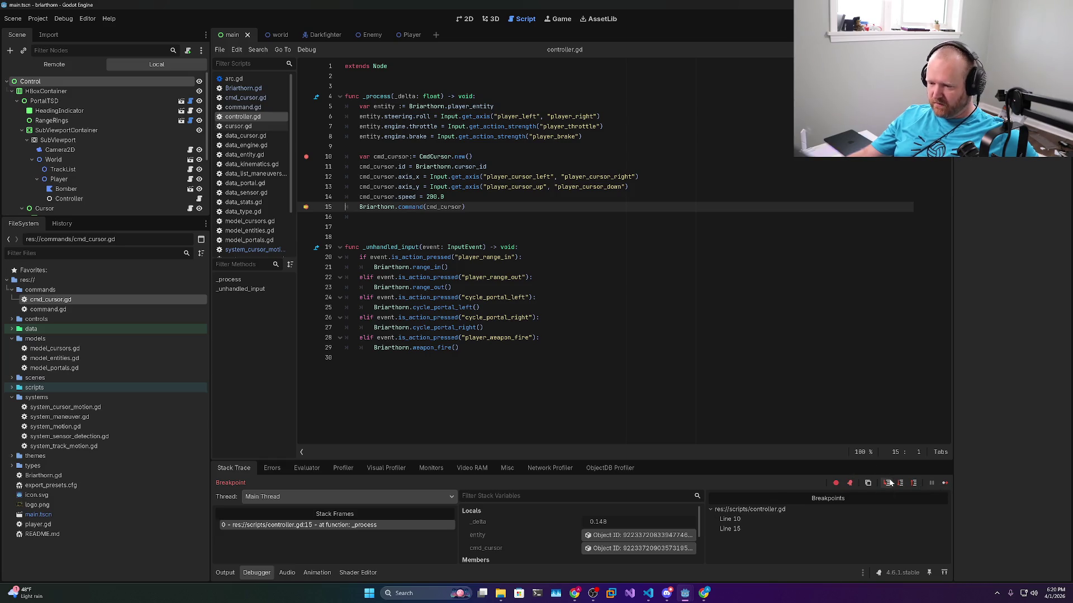
pyautogui.click(886, 483)
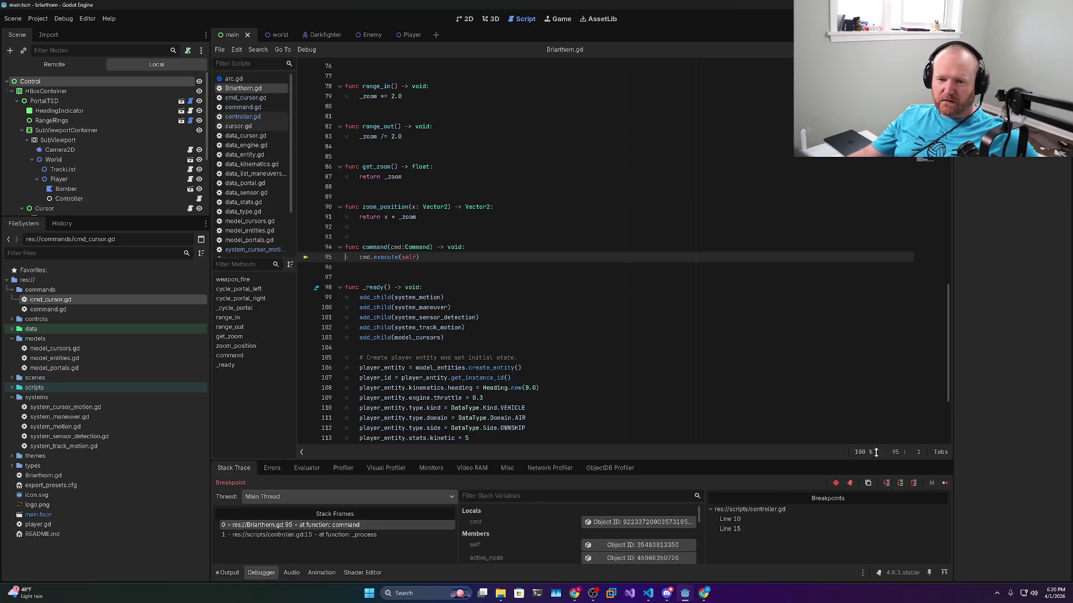
pyautogui.click(886, 483)
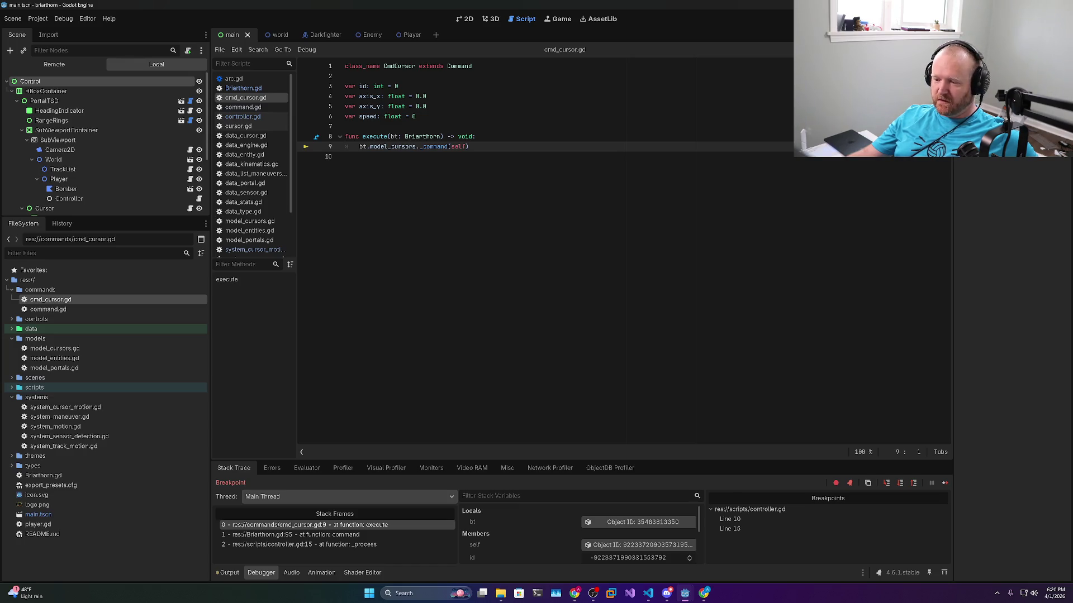
pyautogui.click(887, 484)
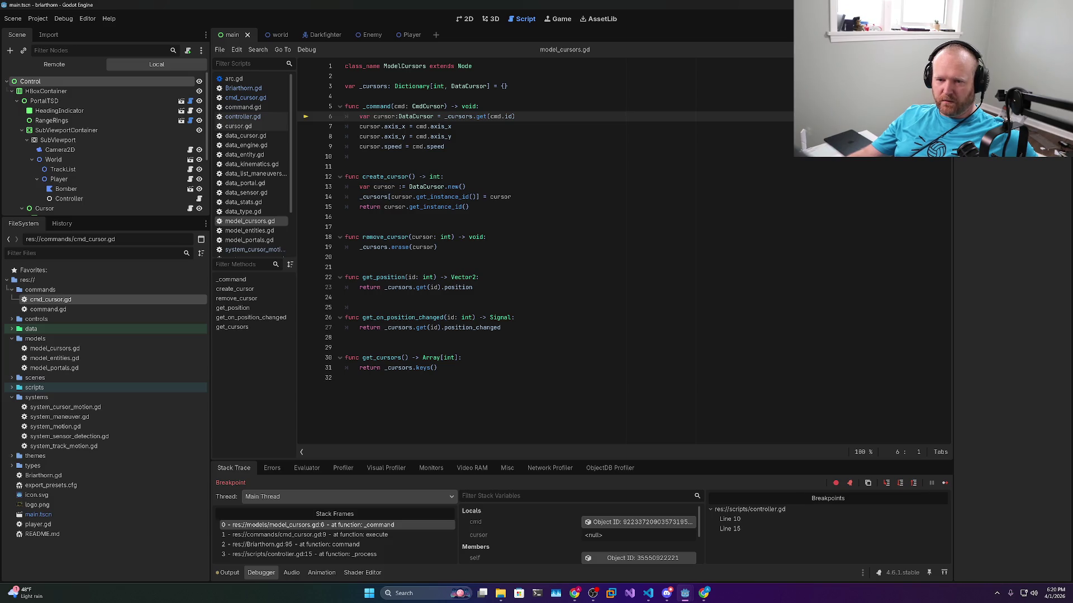
# Step: Step through _command, remove the line 15 and 10 breakpoints, and stop debugging
pyautogui.click(898, 486)
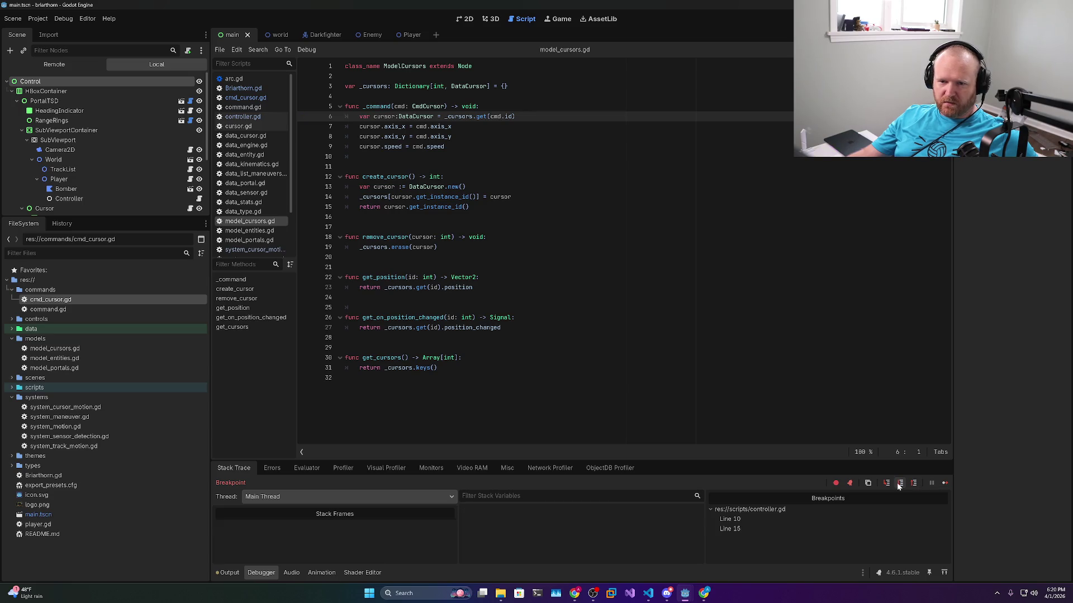
pyautogui.click(898, 486)
pyautogui.click(898, 485)
pyautogui.click(899, 486)
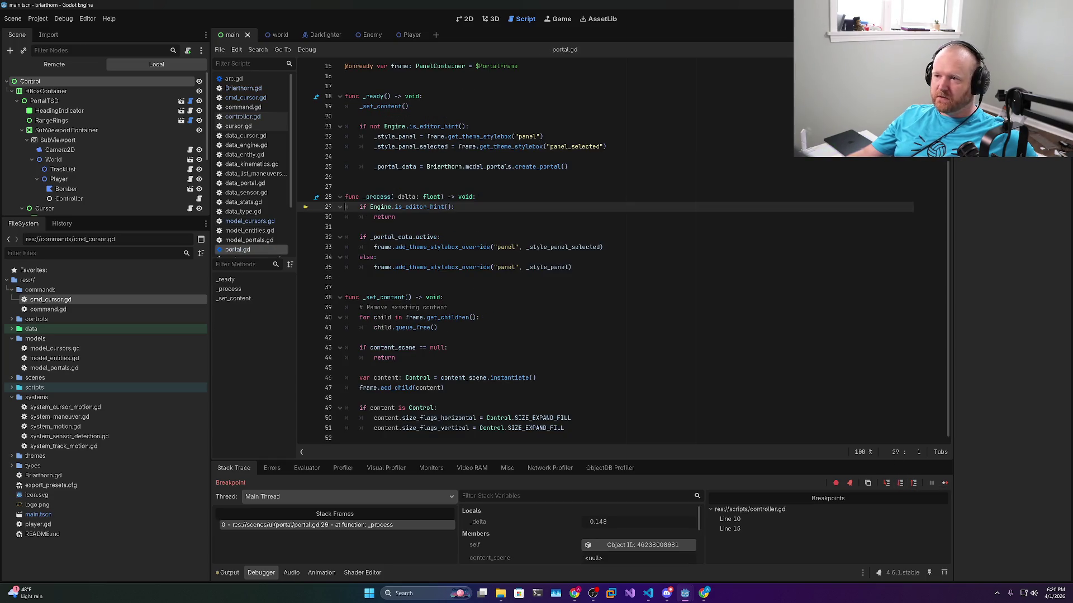
pyautogui.click(944, 484)
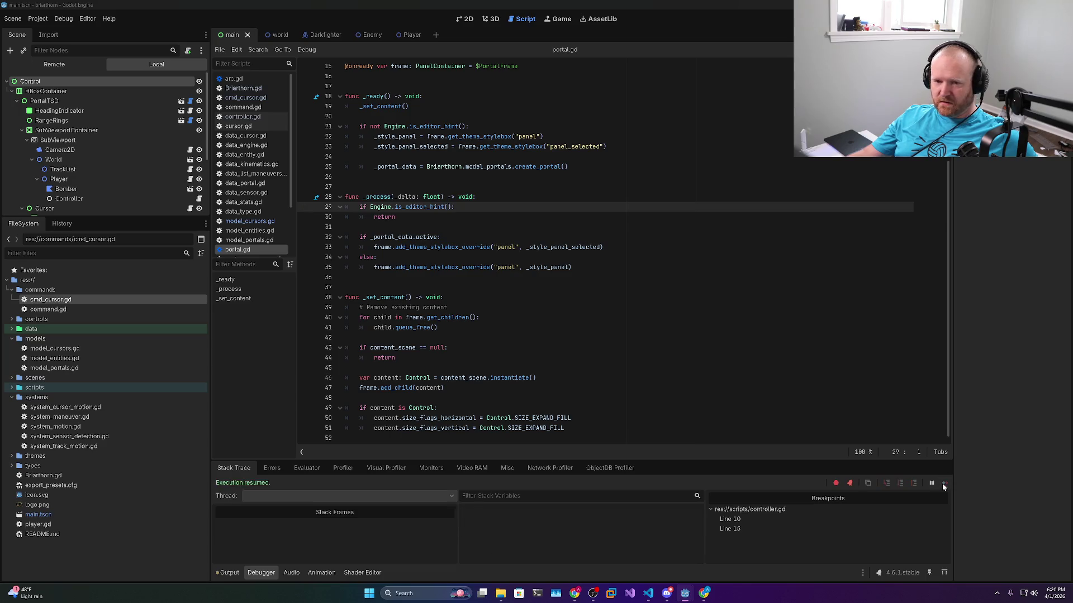
pyautogui.click(306, 208)
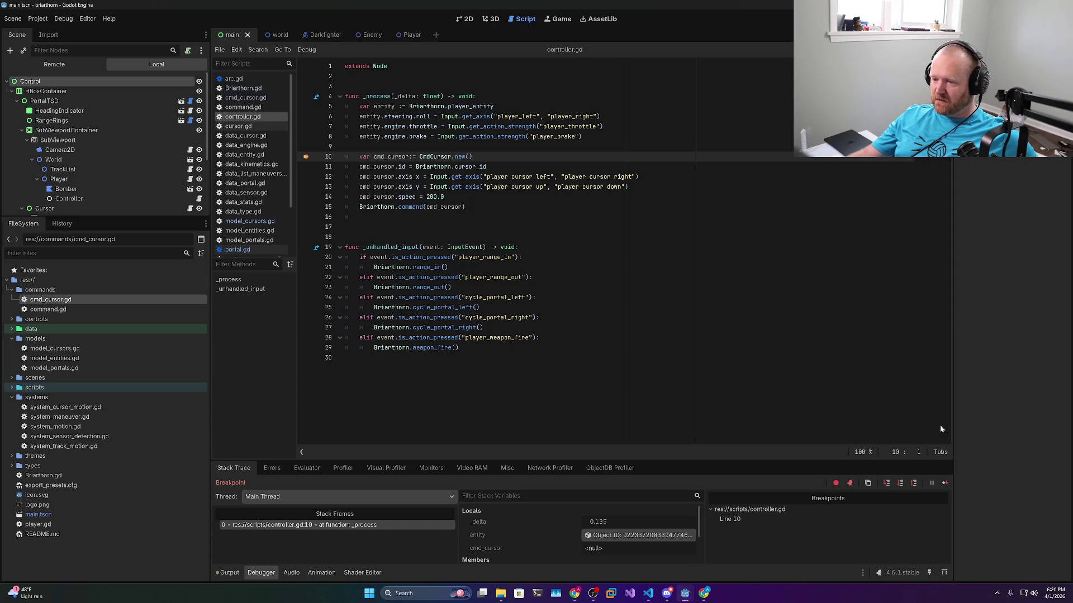
pyautogui.click(944, 483)
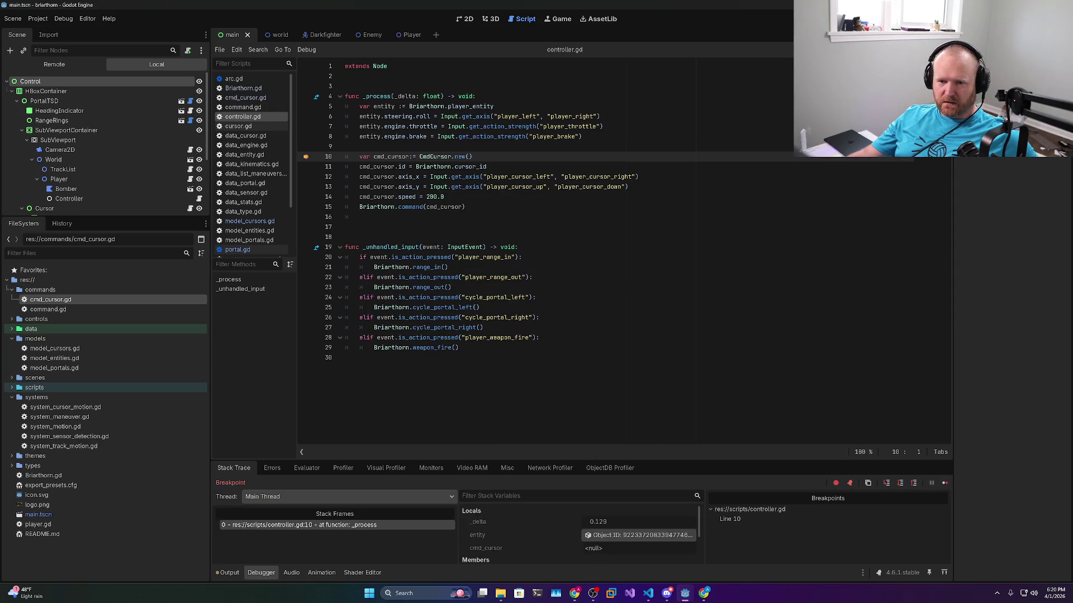
pyautogui.click(306, 157)
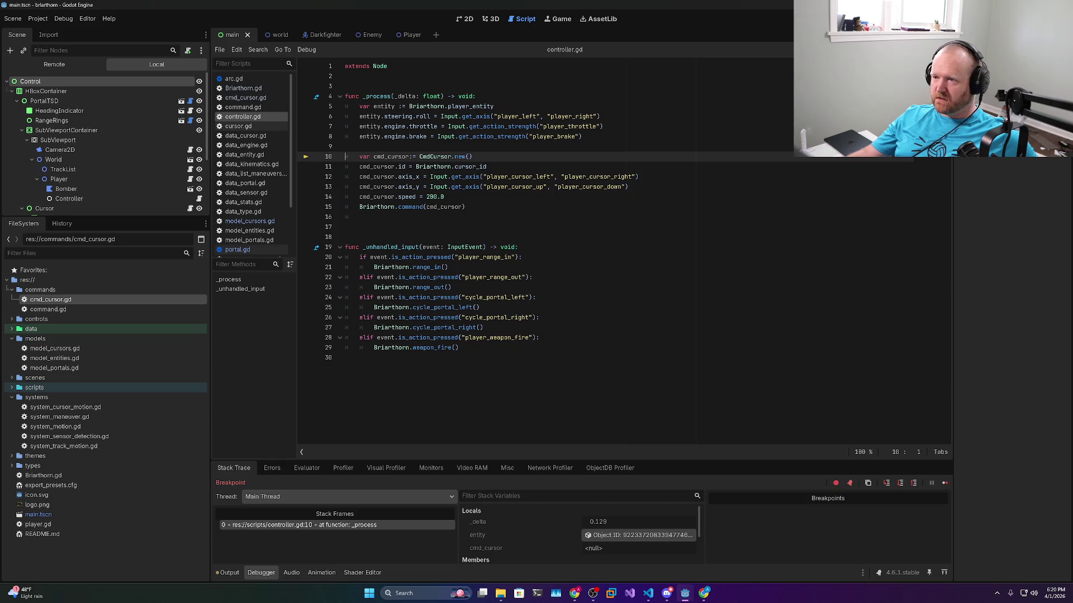
pyautogui.press('F8')
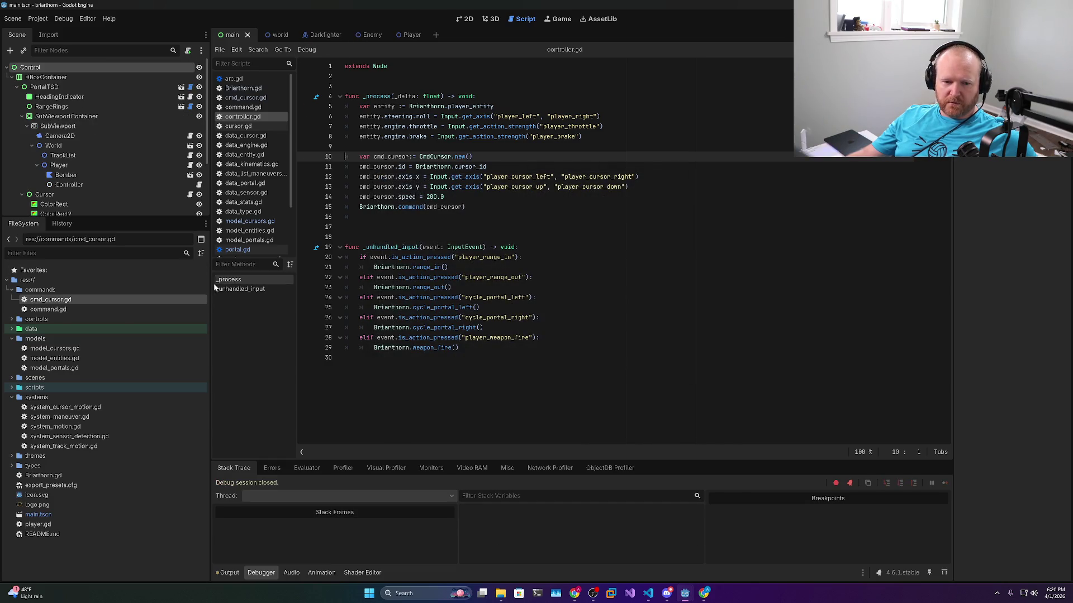
# Step: In Briarthorn.gd, review the Systems declarations and cut the add_child(model_cursors) line from _ready
pyautogui.doubleClick(43, 475)
pyautogui.scroll(10, 559, 251)
pyautogui.scroll(6, 558, 251)
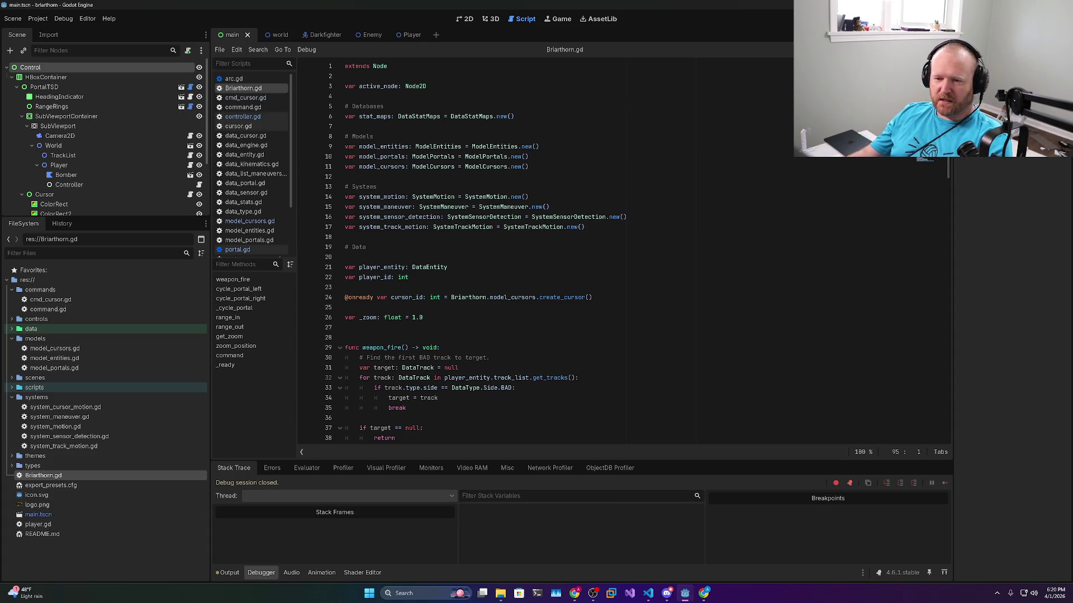
pyautogui.moveTo(587, 227); pyautogui.dragTo(290, 198)
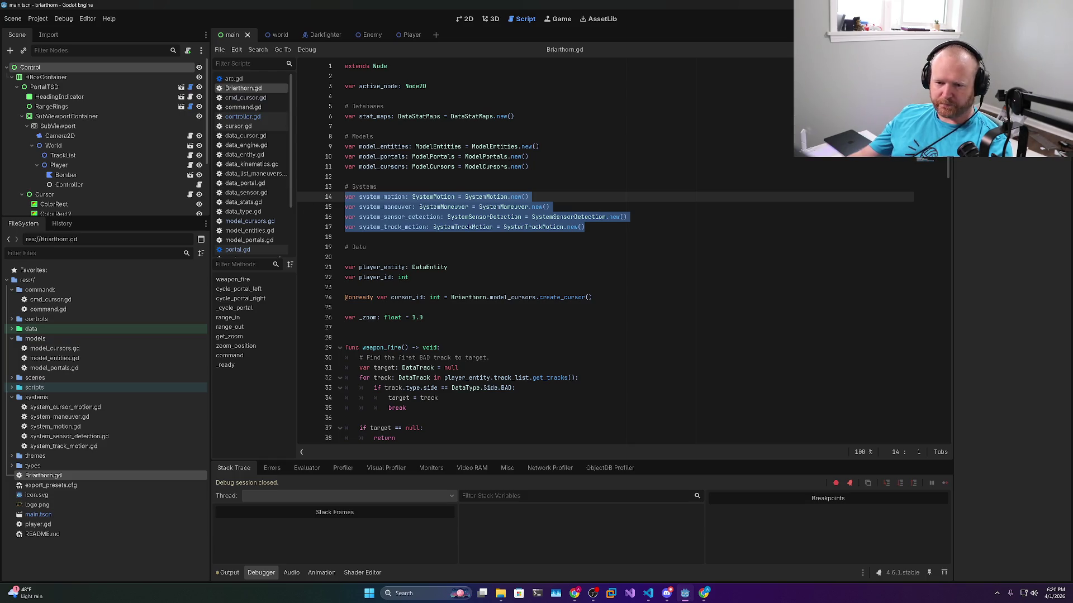
pyautogui.scroll(-10, 558, 252)
pyautogui.scroll(-14, 559, 251)
pyautogui.scroll(-2, 559, 252)
pyautogui.moveTo(444, 247); pyautogui.dragTo(287, 205)
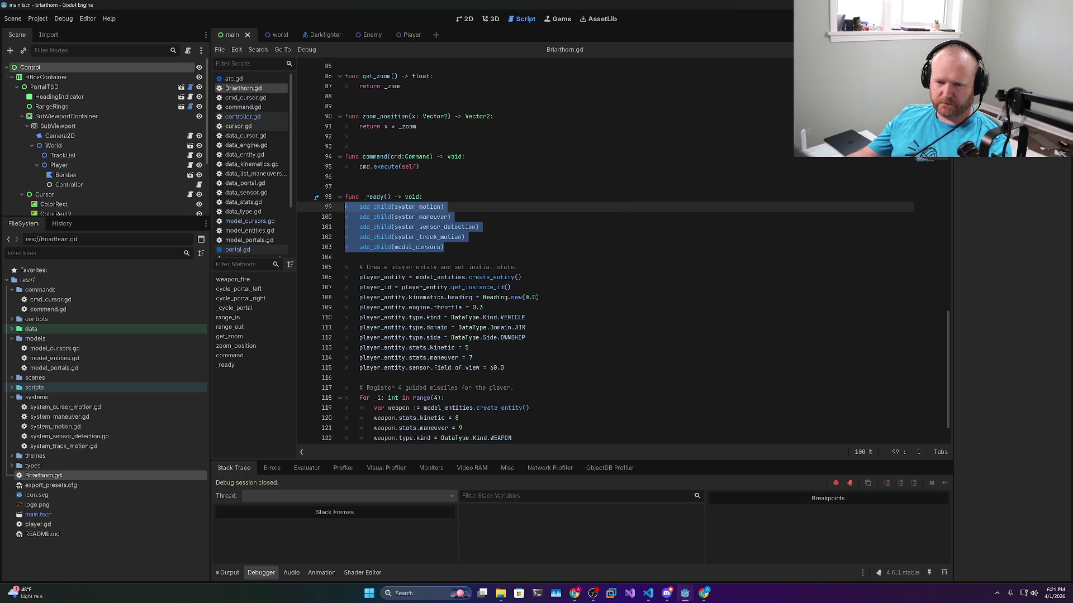
pyautogui.press('Right')
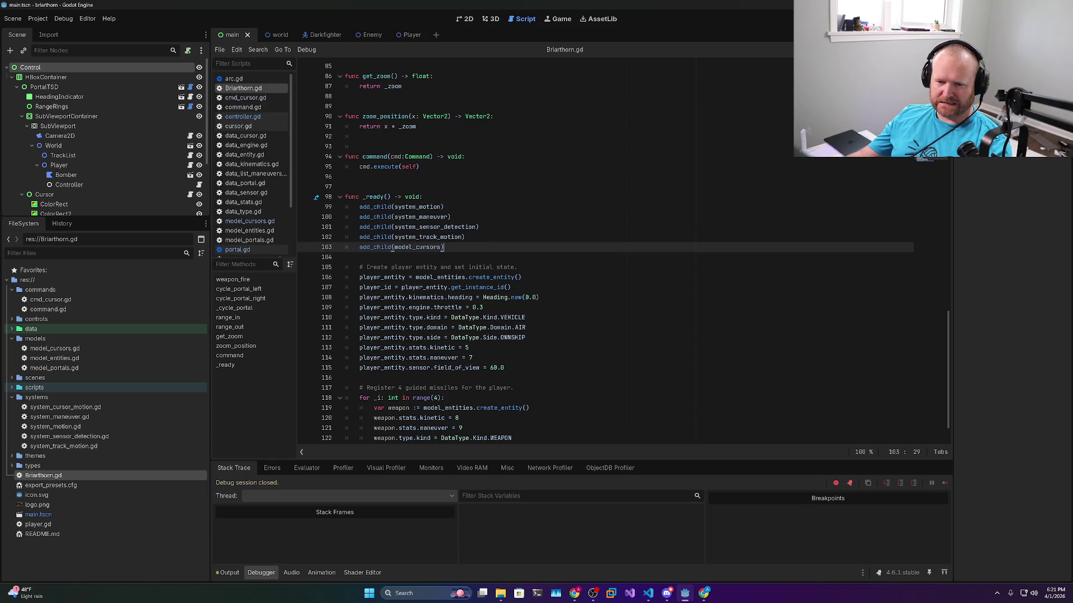
pyautogui.hotkey('ctrl', 'x')
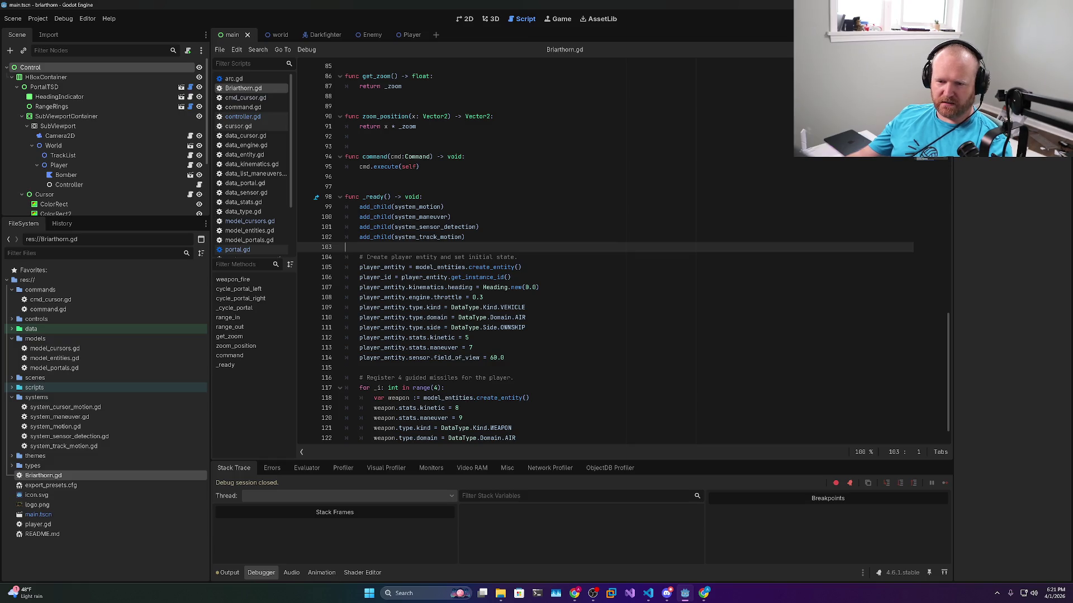
pyautogui.click(443, 206)
# Step: Declare var system_cursor_motion: SystemCursorMotion = SystemCursorMotion.new() after line 17 and save
pyautogui.scroll(20, 605, 252)
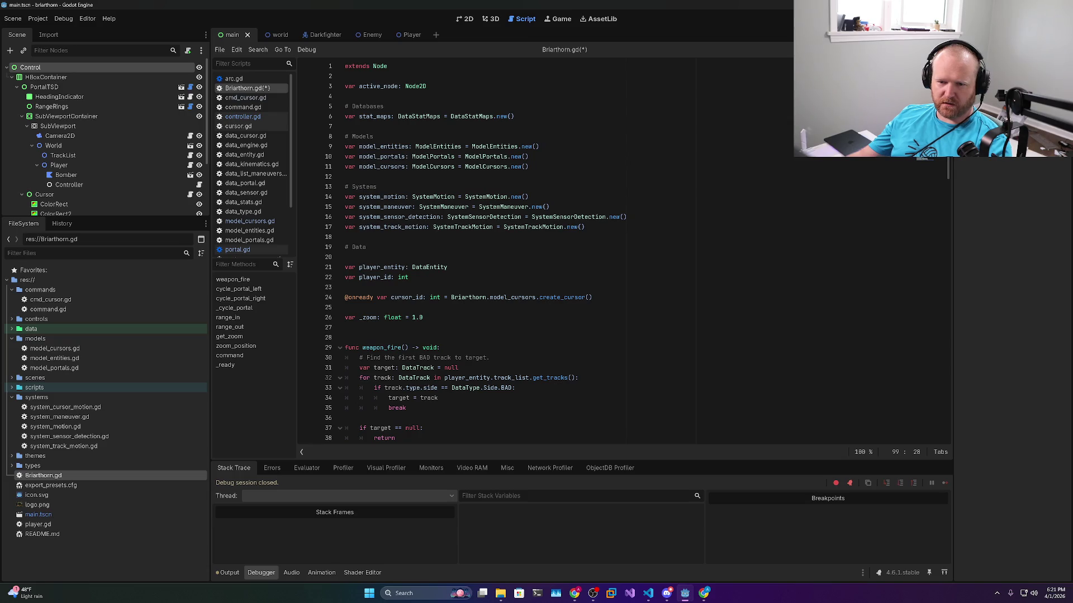
pyautogui.click(391, 216)
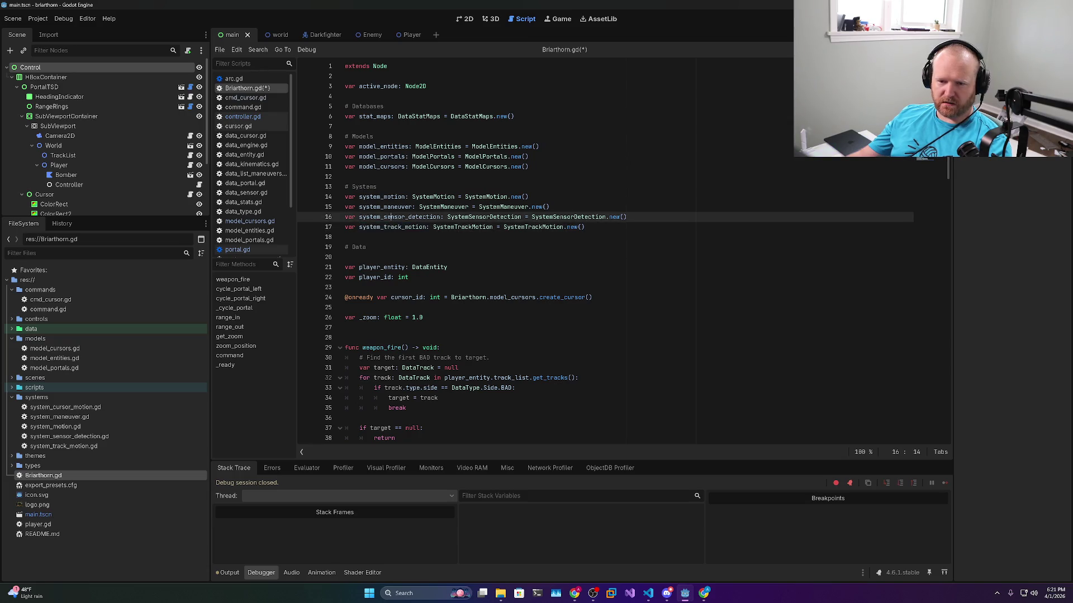
pyautogui.click(384, 197)
pyautogui.click(587, 226)
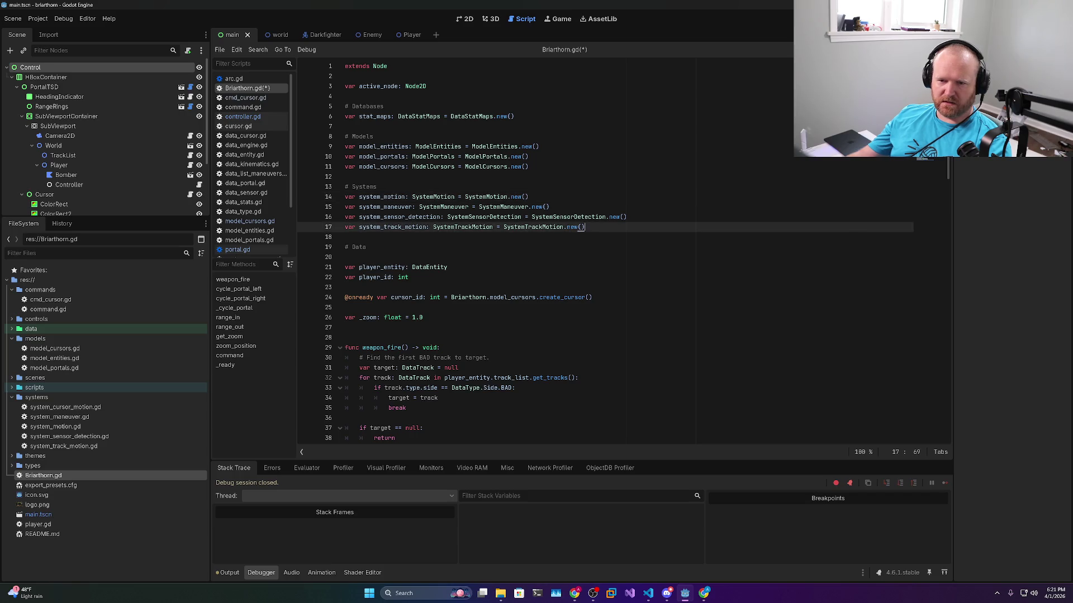
pyautogui.press('Return')
pyautogui.write('var system_cursor_m')
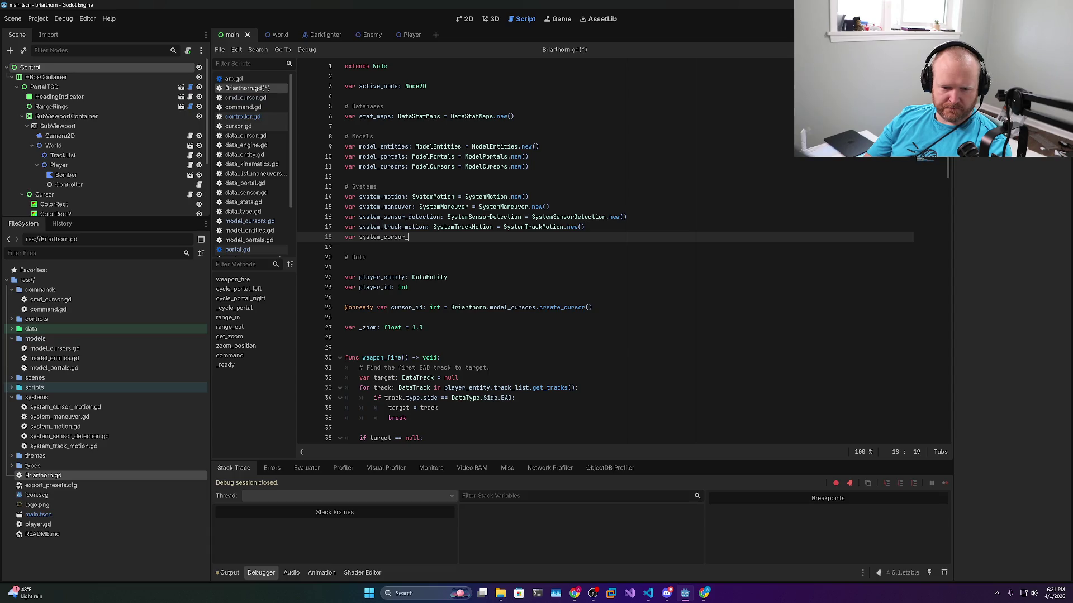
pyautogui.write('otion: S')
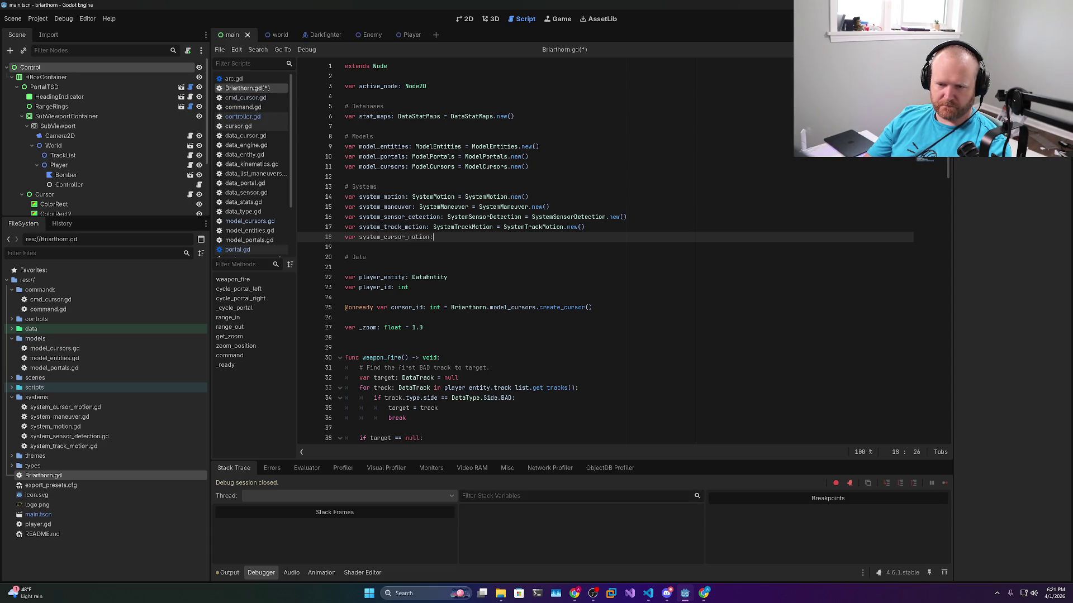
pyautogui.write('ystemCursor')
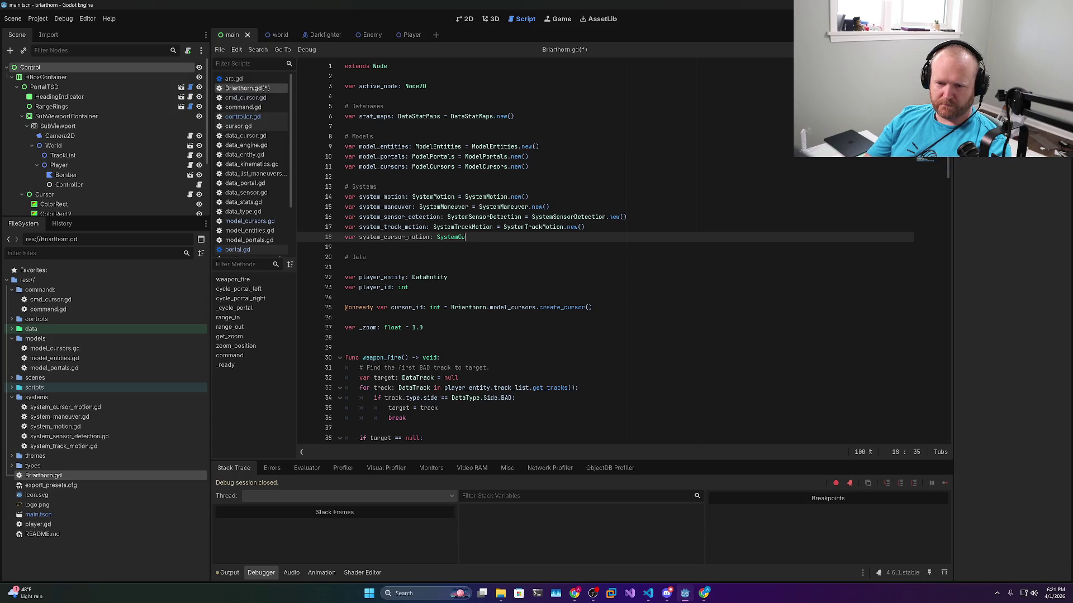
pyautogui.write('M')
pyautogui.press('Return')
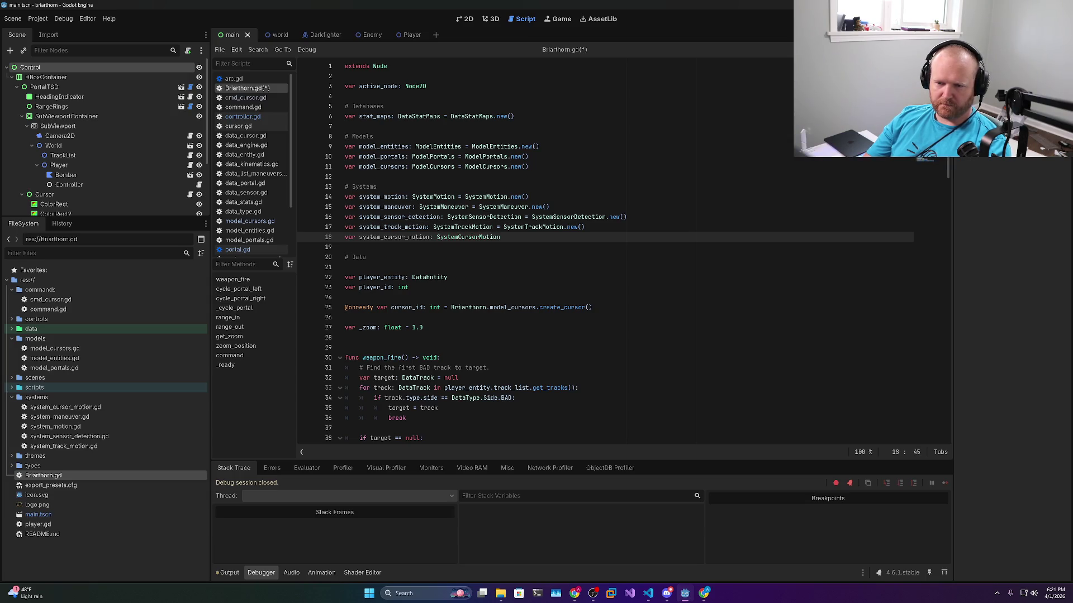
pyautogui.write('Sys')
pyautogui.press('Return')
pyautogui.write('new()')
pyautogui.hotkey('ctrl', 's')
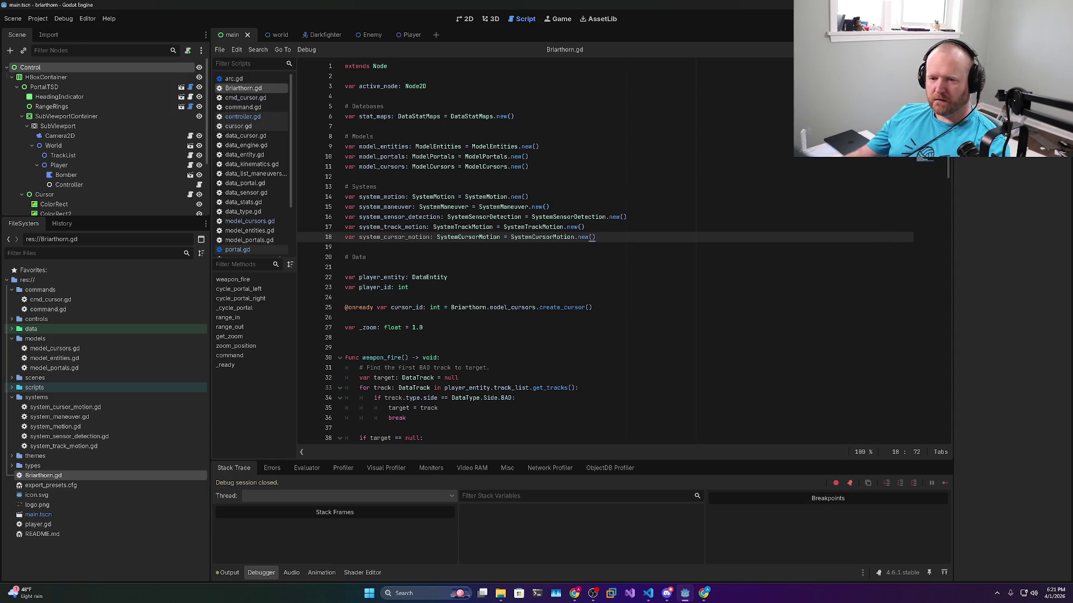
# Step: Add add_child(system_cursor_motion) in _ready and run the project with F5
pyautogui.scroll(-20, 605, 251)
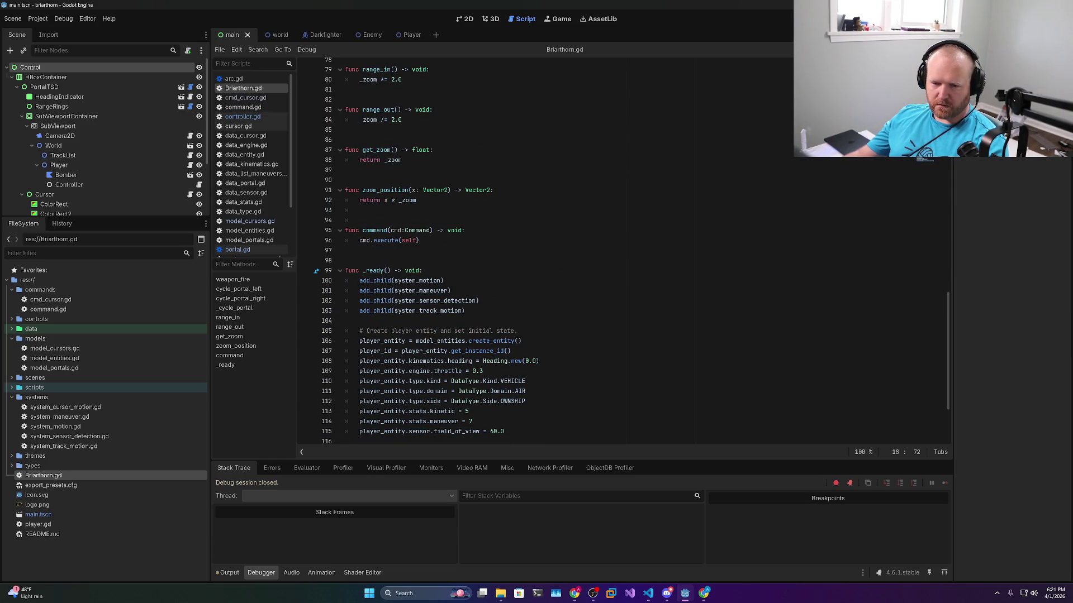
pyautogui.click(479, 300)
pyautogui.press('Return')
pyautogui.write('add_child')
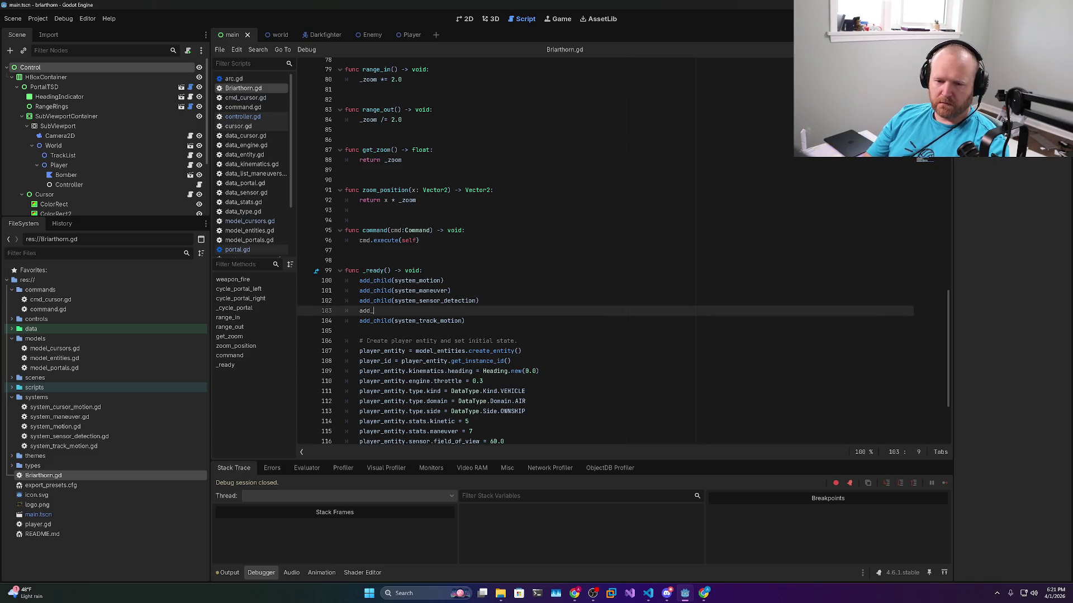
pyautogui.write('(system_cu')
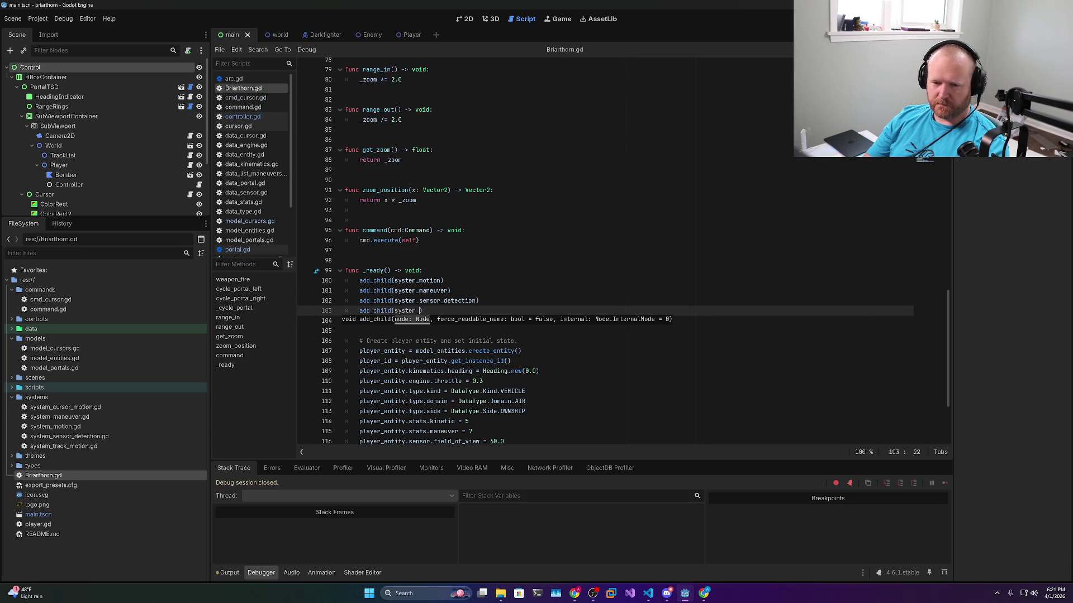
pyautogui.press('Escape')
pyautogui.hotkey('ctrl', 'shift', 'k')
pyautogui.press('Down')
pyautogui.hotkey('ctrl', 'v')
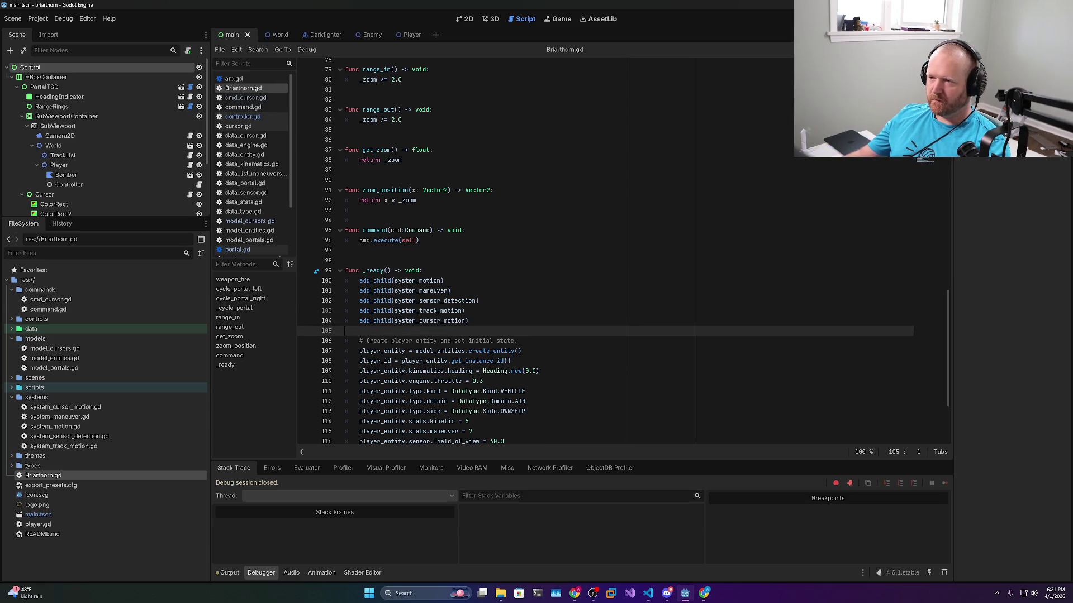
pyautogui.press('F5')
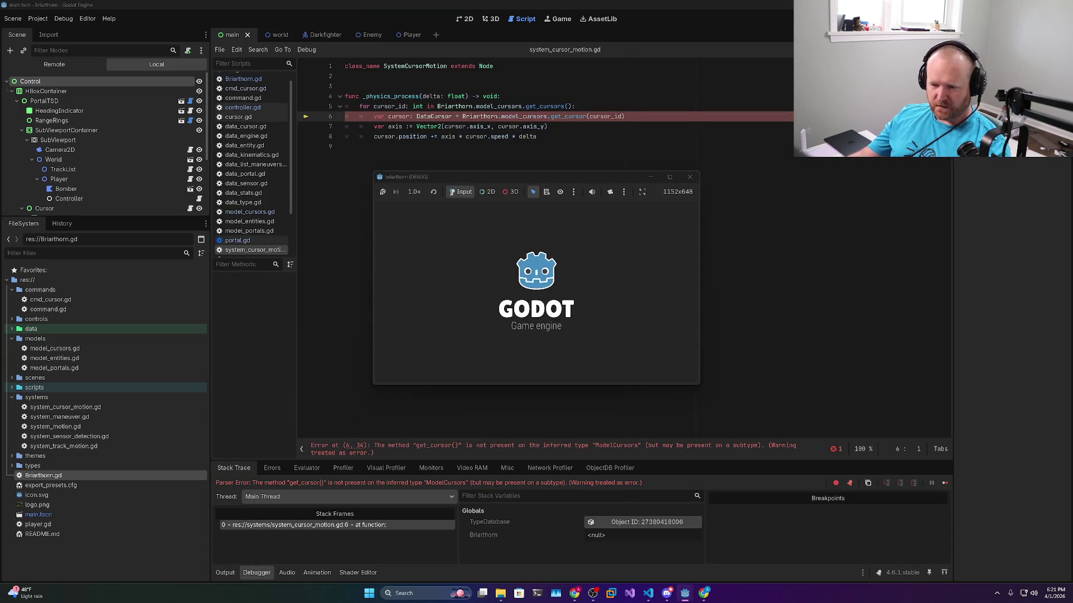
# Step: Stop the debug run and review model_cursors.gd's methods, such as get_position
pyautogui.click(411, 413)
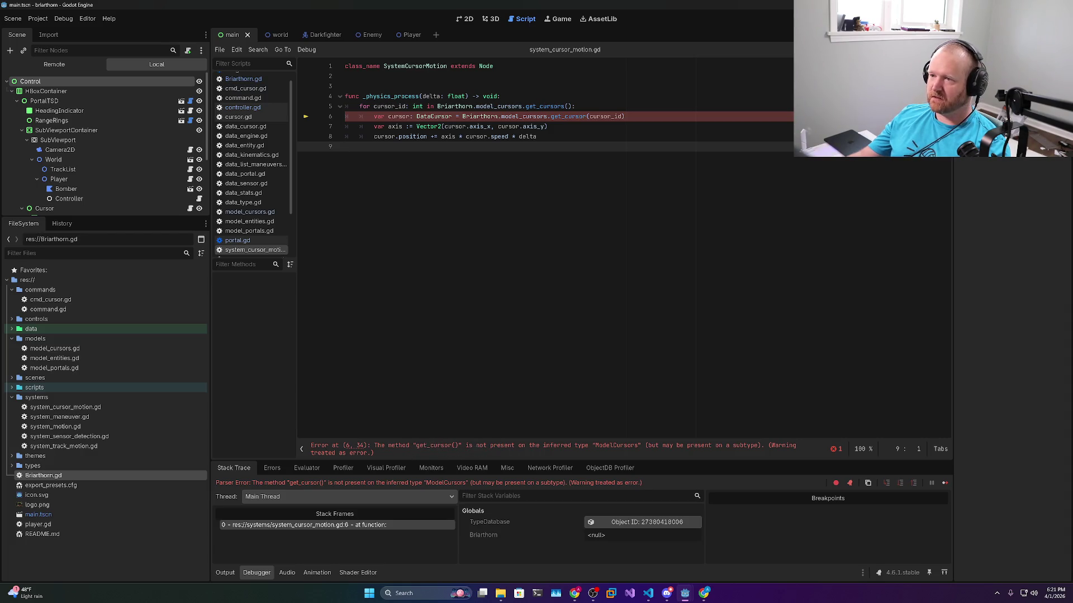
pyautogui.press('F8')
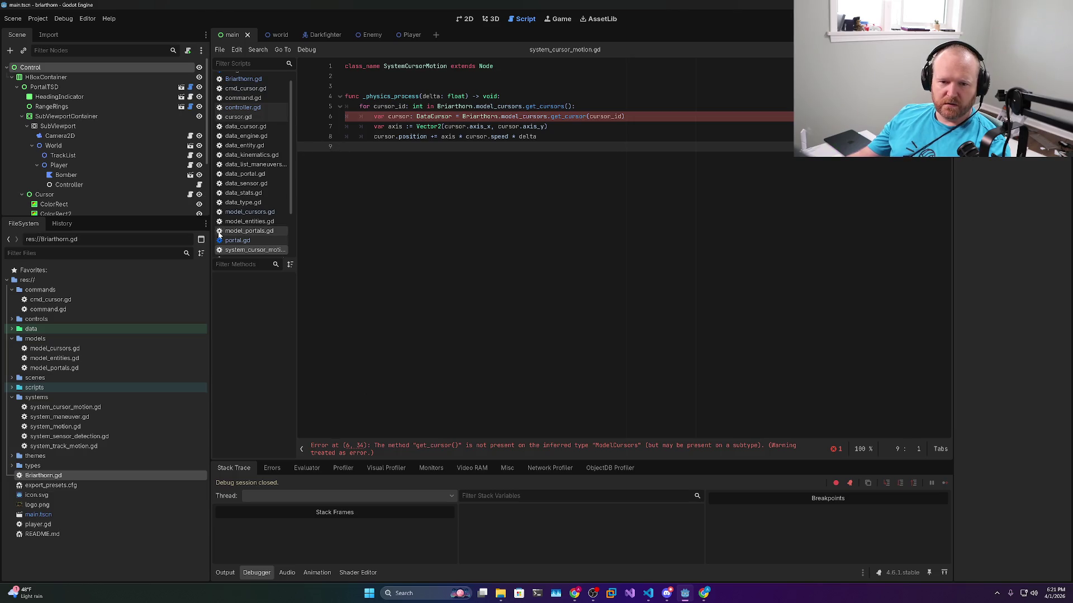
pyautogui.click(242, 212)
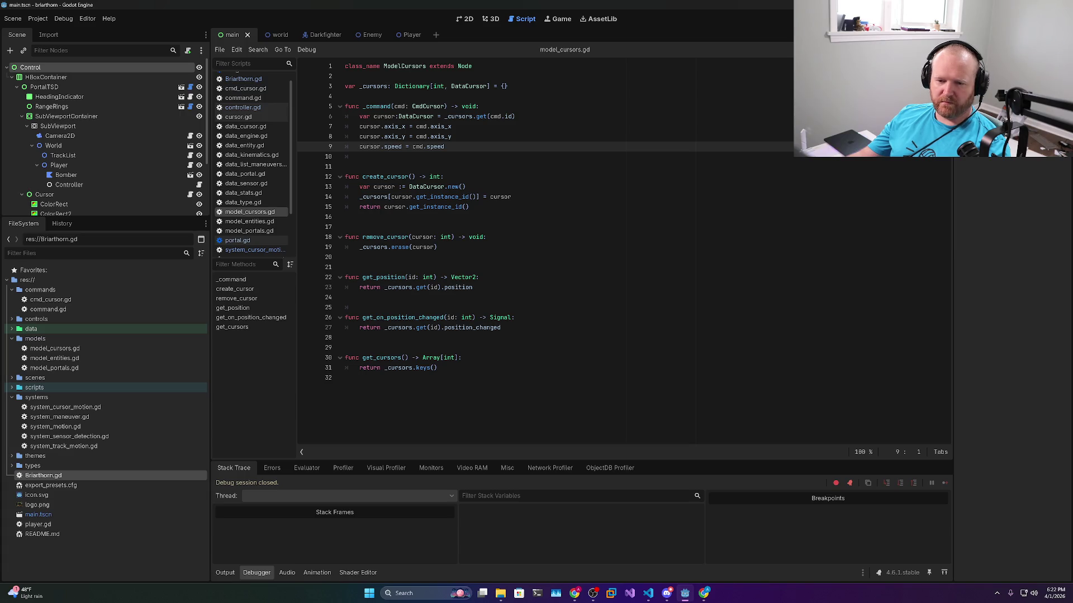
pyautogui.doubleClick(404, 277)
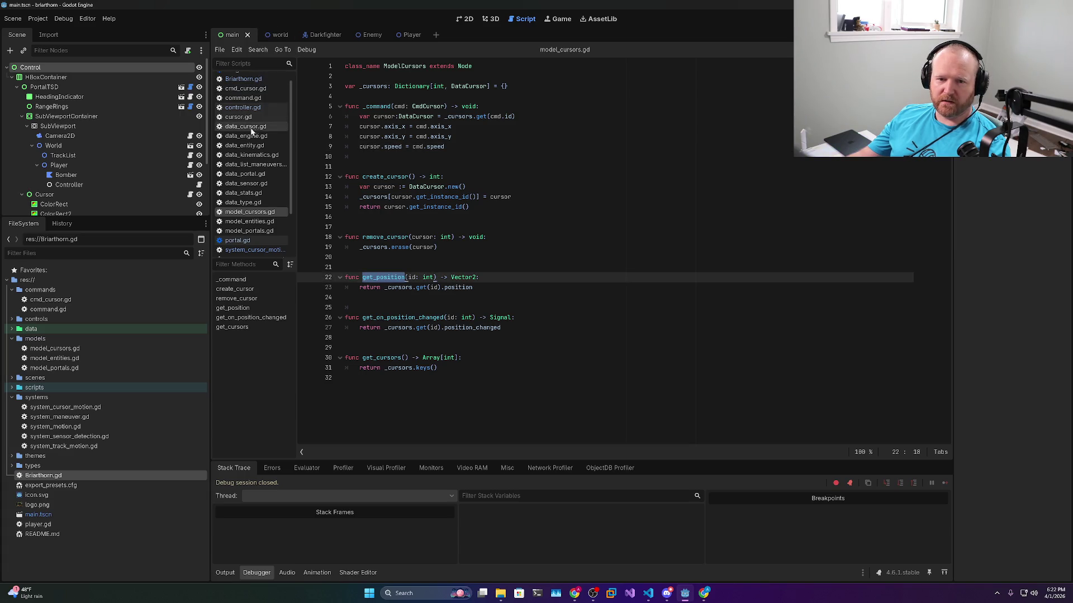
# Step: Go back to system_cursor_motion.gd, where line 6 still calls the missing get_cursor()
pyautogui.click(406, 38)
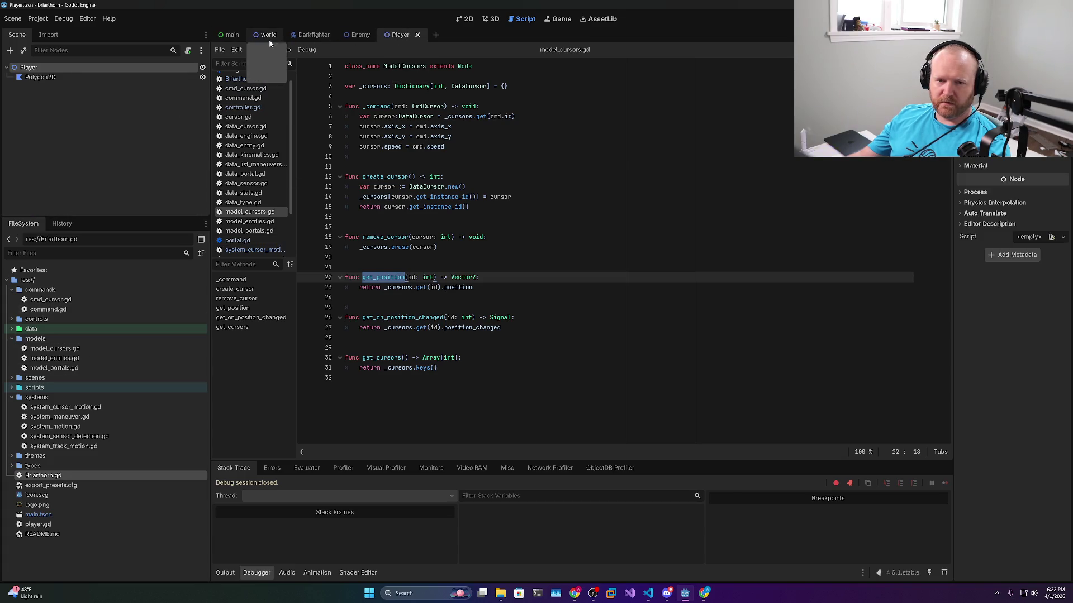
pyautogui.scroll(1, 258, 154)
pyautogui.scroll(-3, 259, 155)
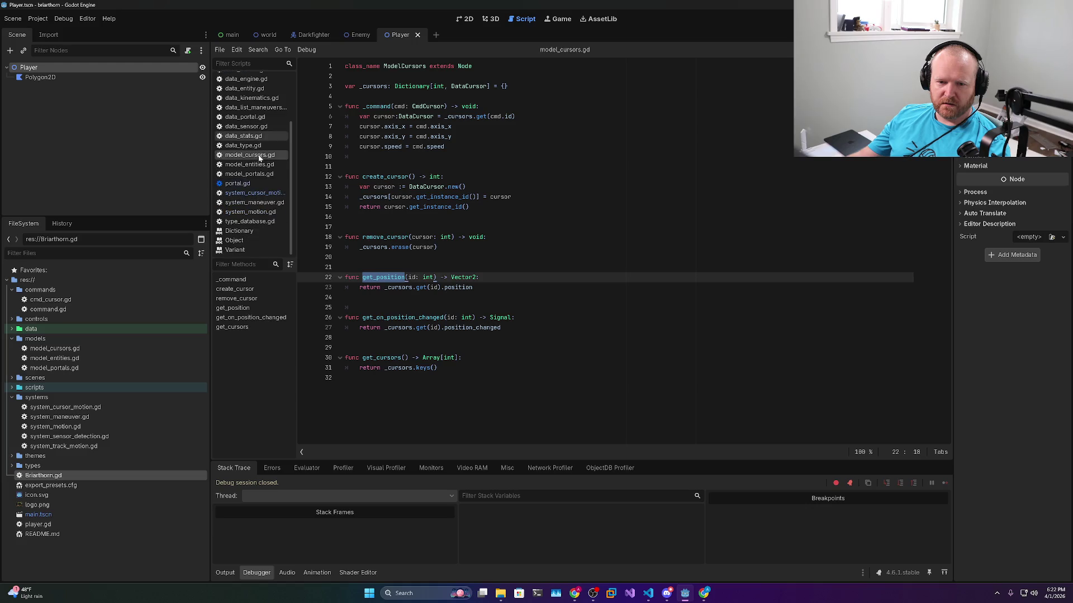
pyautogui.click(252, 193)
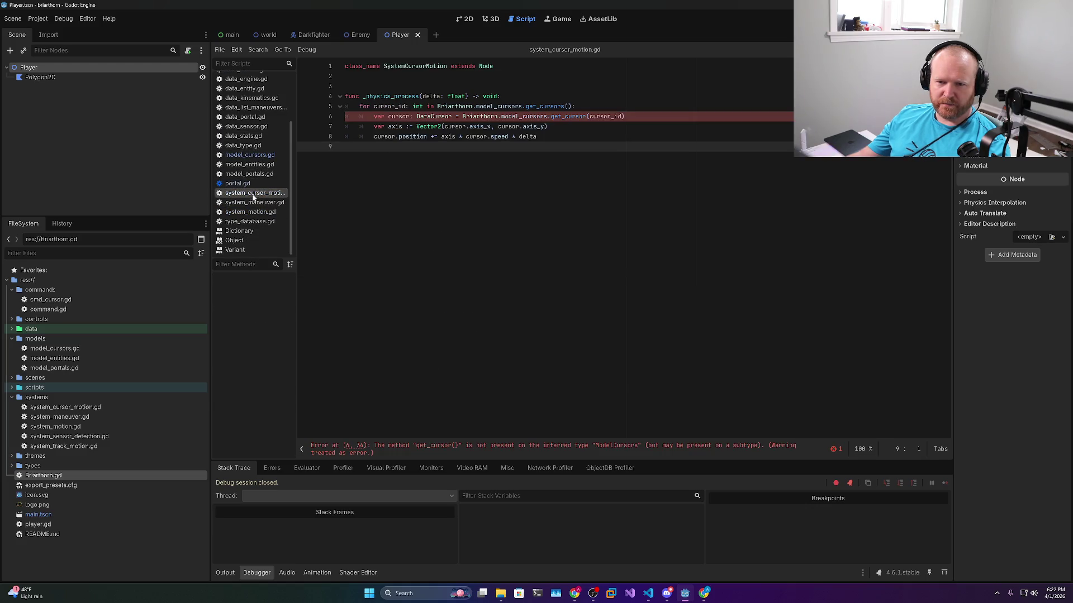
pyautogui.doubleClick(395, 126)
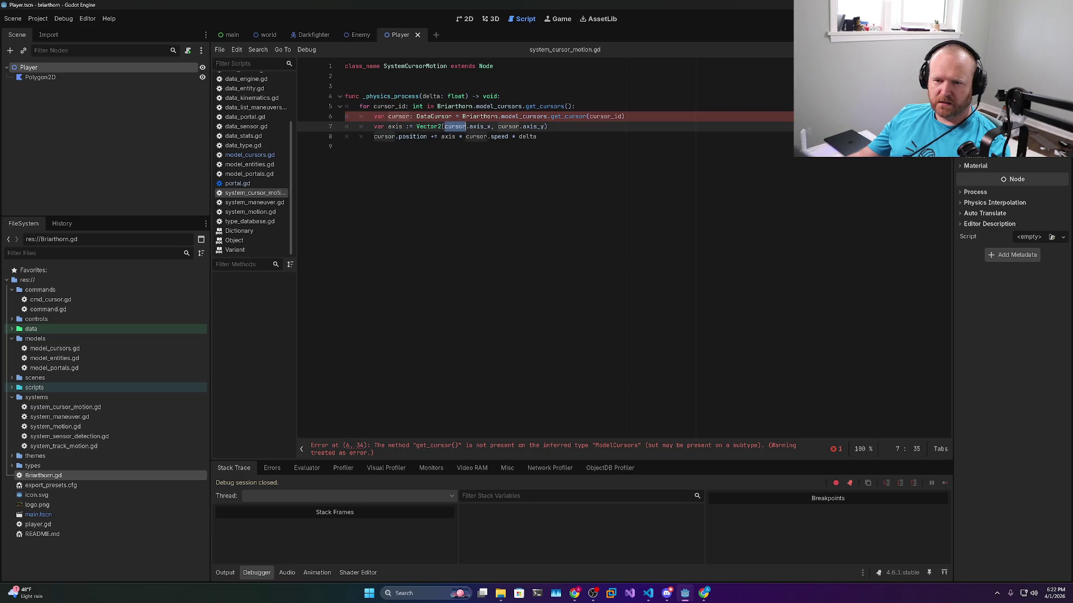
pyautogui.doubleClick(479, 126)
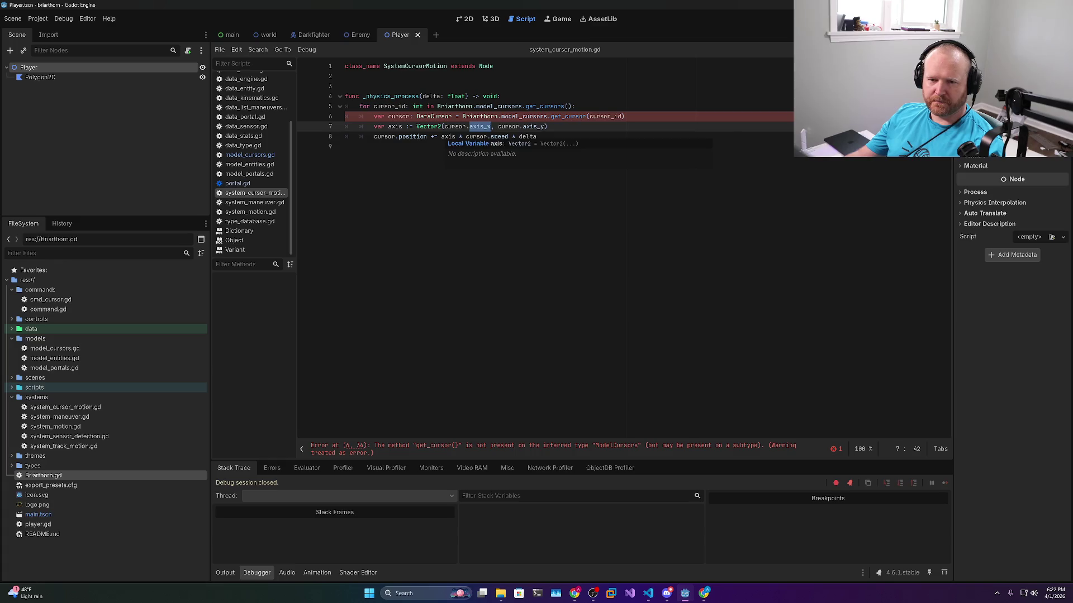
pyautogui.doubleClick(395, 127)
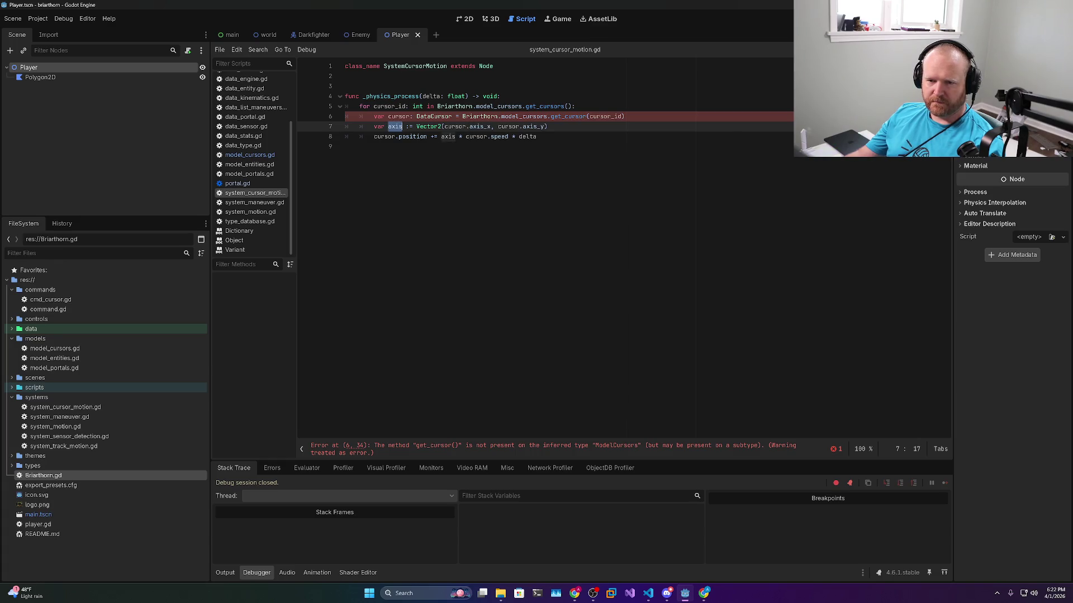
pyautogui.doubleClick(528, 136)
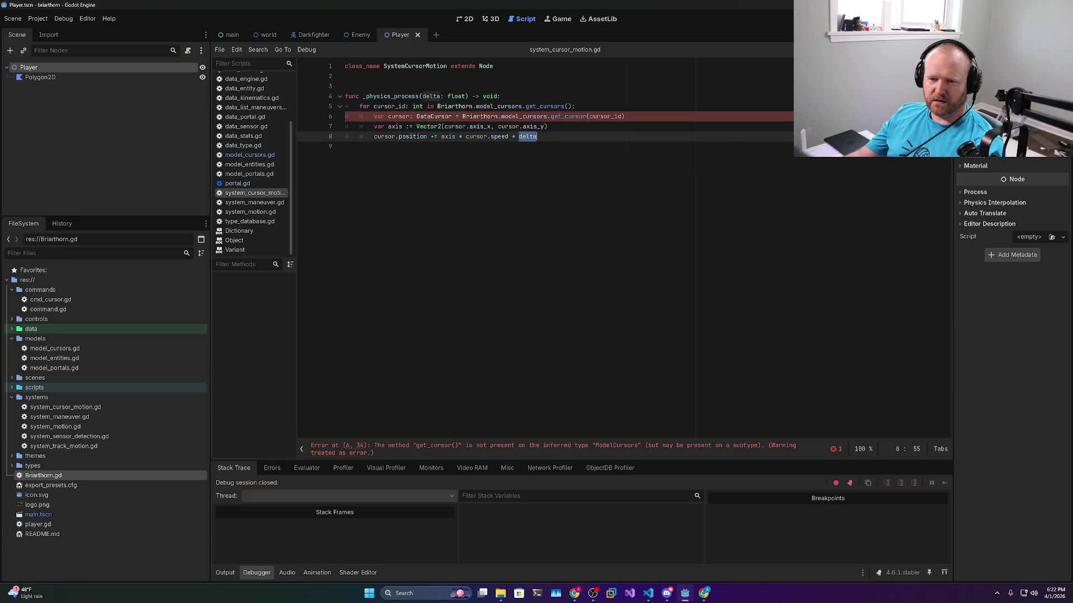
pyautogui.doubleClick(412, 137)
pyautogui.moveTo(536, 127)
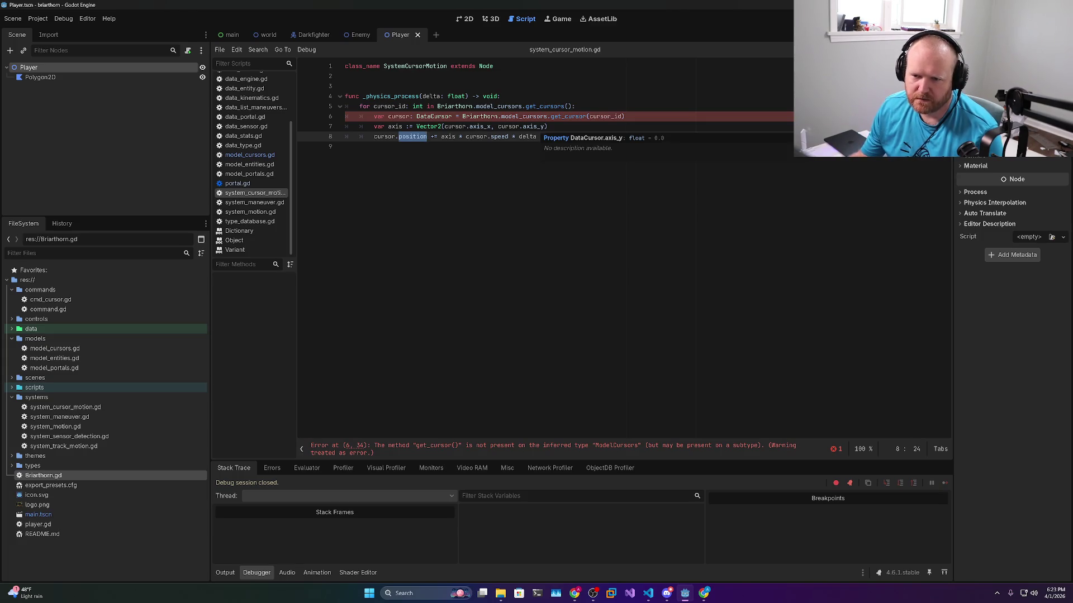
pyautogui.click(536, 137)
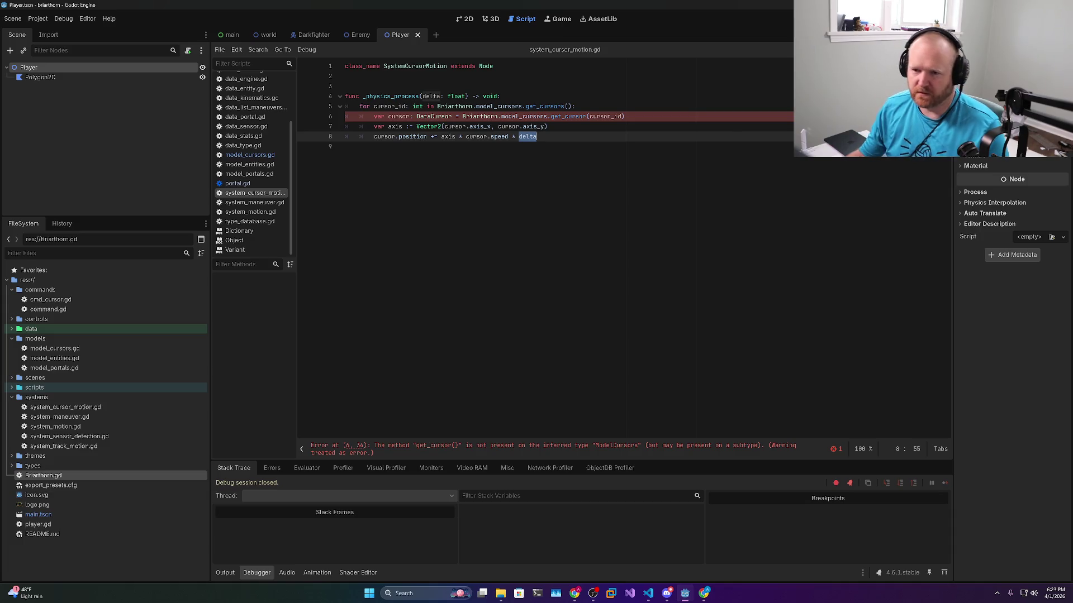
pyautogui.moveTo(551, 116); pyautogui.dragTo(586, 117)
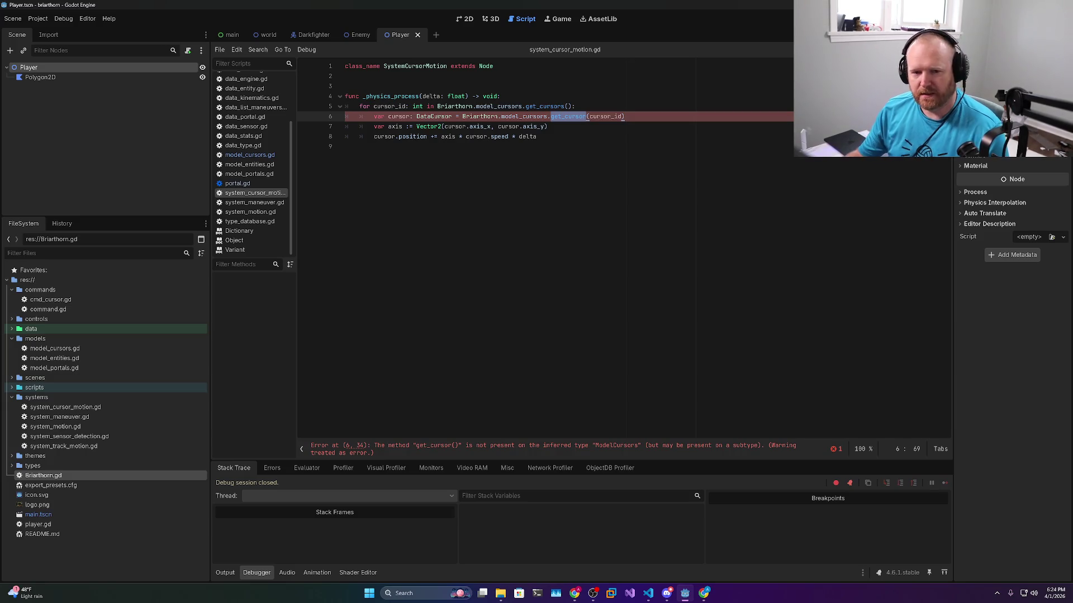
pyautogui.click(255, 156)
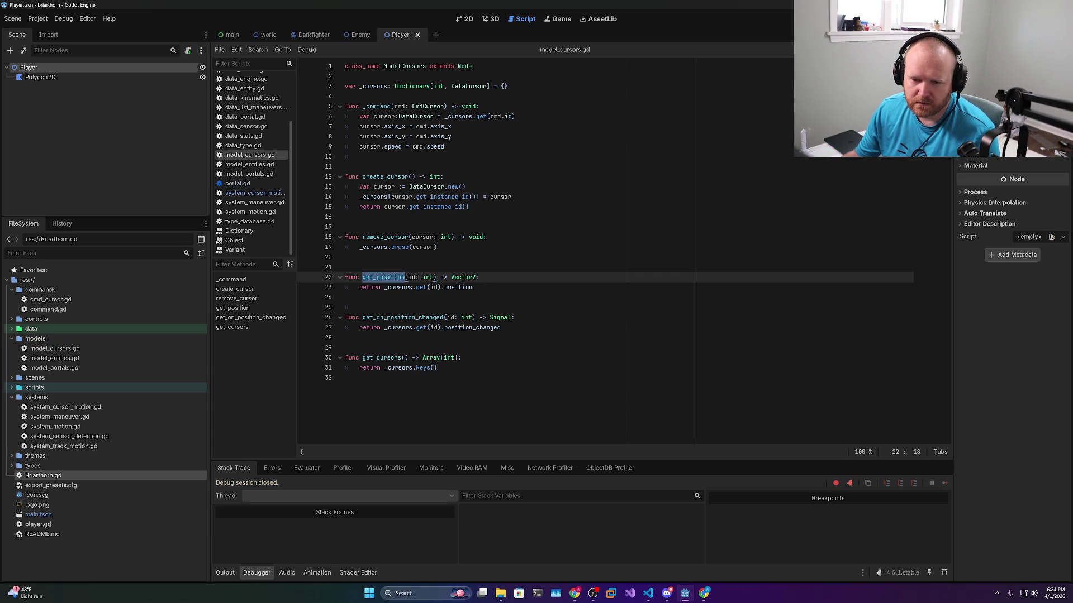
# Step: Add func get_cursor(id: int) -> DataCursor returning _cursors.get(id) to model_cursors.gd and save
pyautogui.click(346, 257)
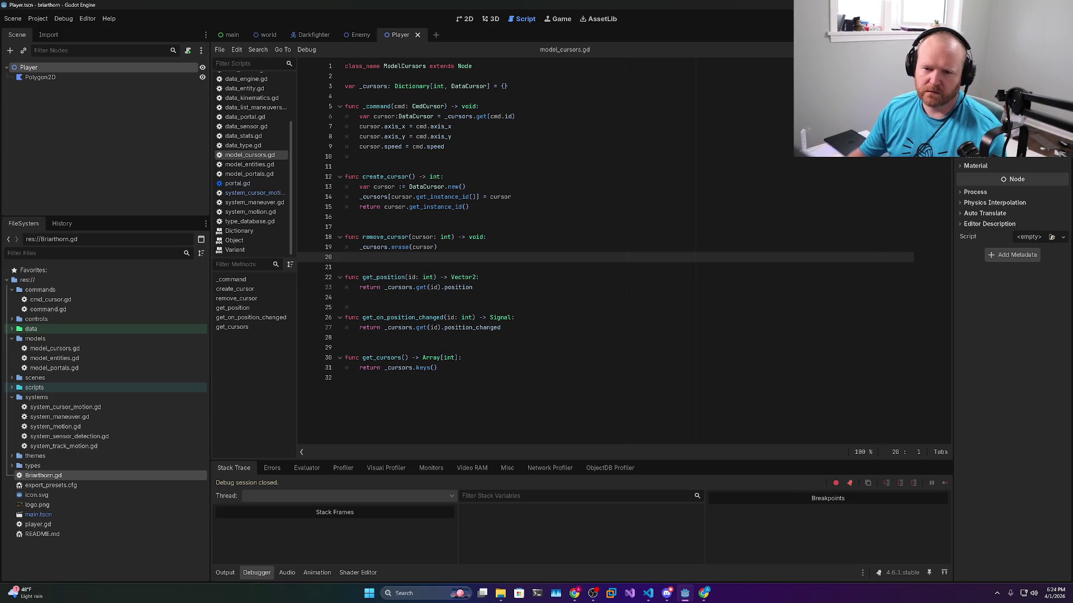
pyautogui.press('Return')
pyautogui.write('func get_cursor(')
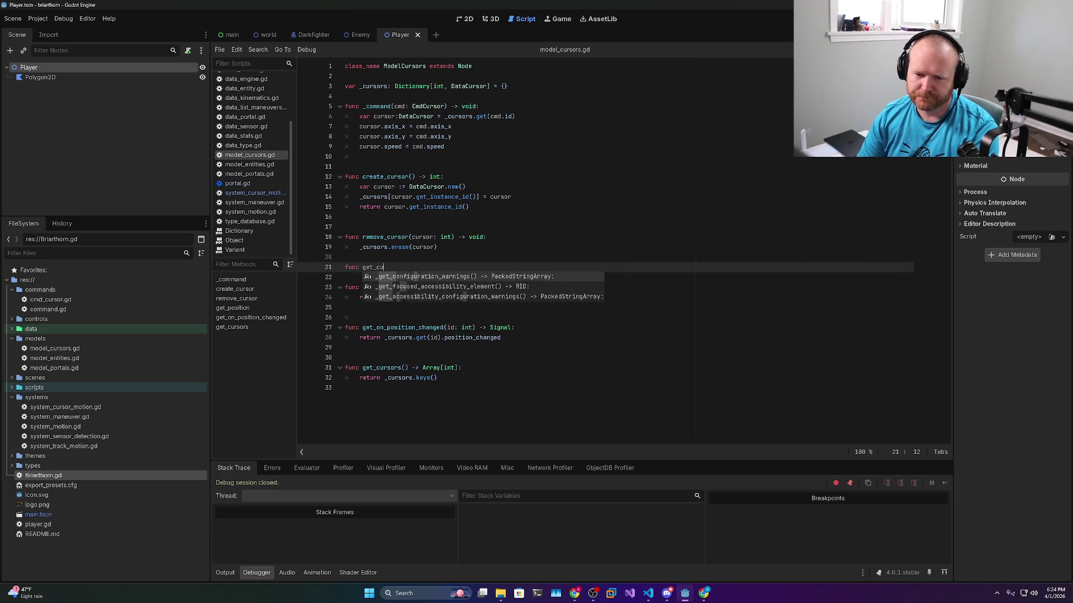
pyautogui.write('id: int) -> DataCursor:')
pyautogui.press('Return')
pyautogui.write('return _cursor')
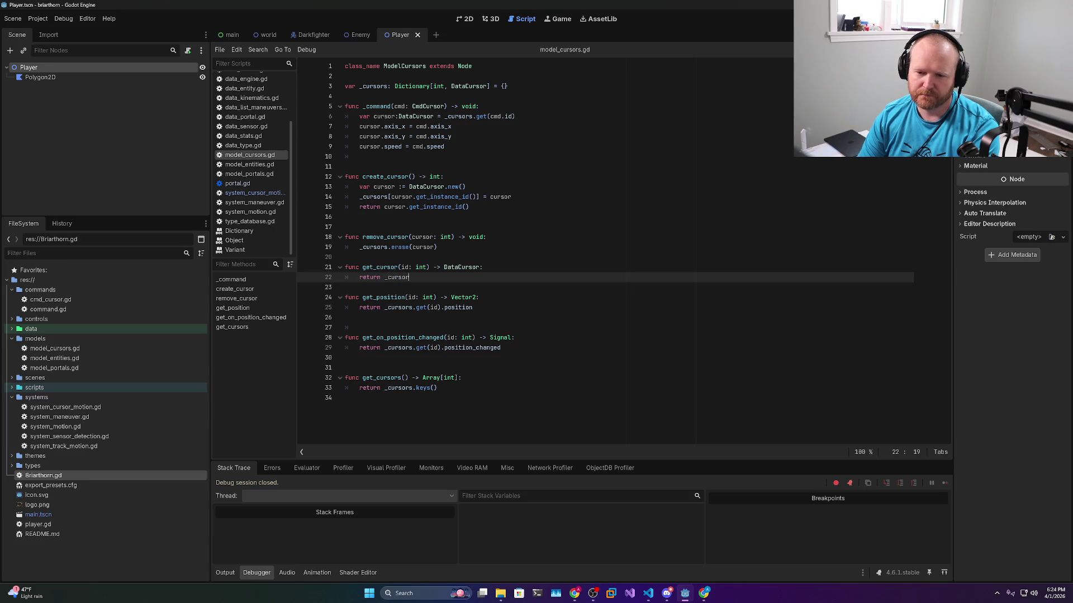
pyautogui.write('s.')
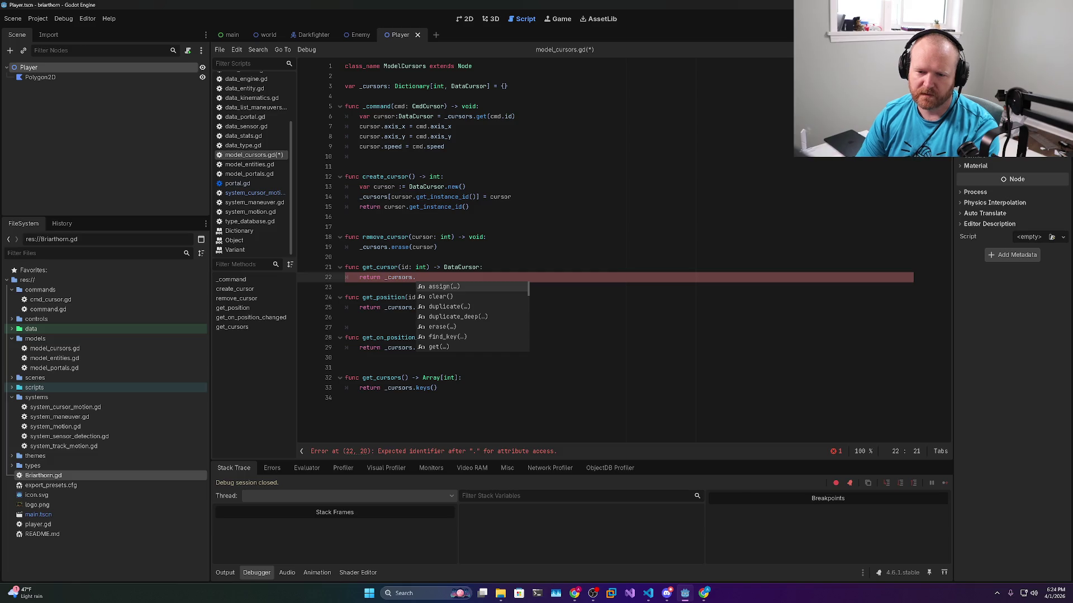
pyautogui.hotkey('ctrl', 'shift', 'k')
pyautogui.hotkey('ctrl', 'shift', 'k')
pyautogui.hotkey('ctrl', 'shift', 'k')
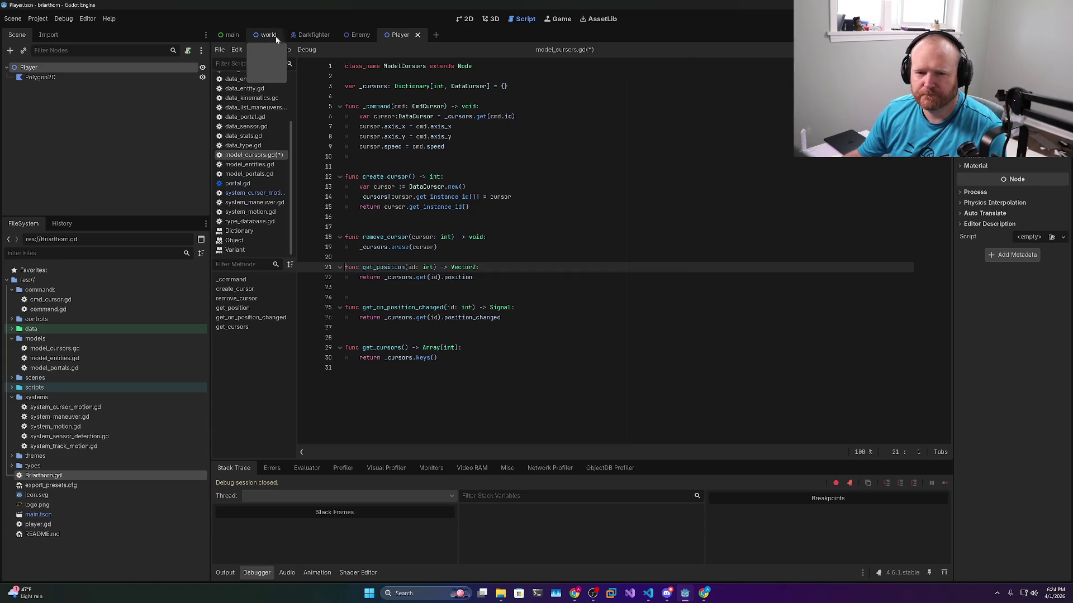
pyautogui.hotkey('ctrl', 'z')
pyautogui.hotkey('ctrl', 'z')
pyautogui.hotkey('ctrl', 'z')
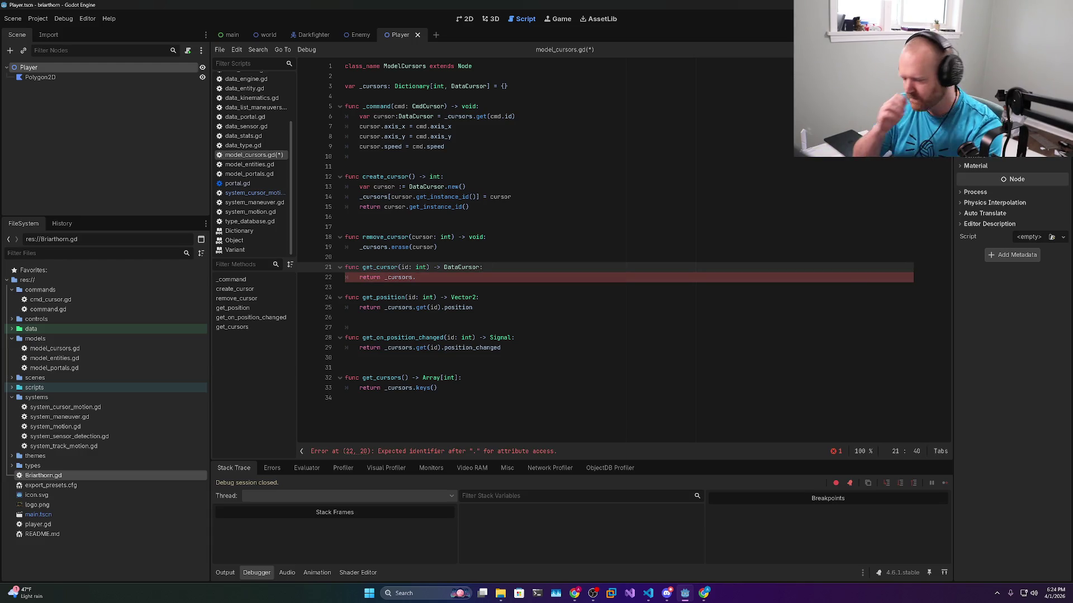
pyautogui.click(416, 277)
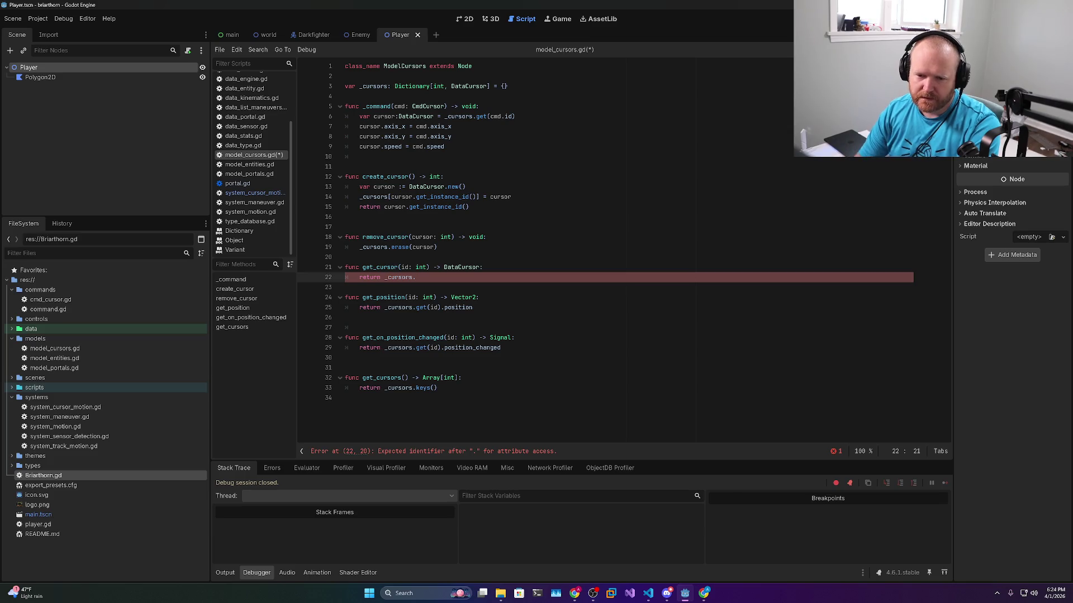
pyautogui.write('get(id)')
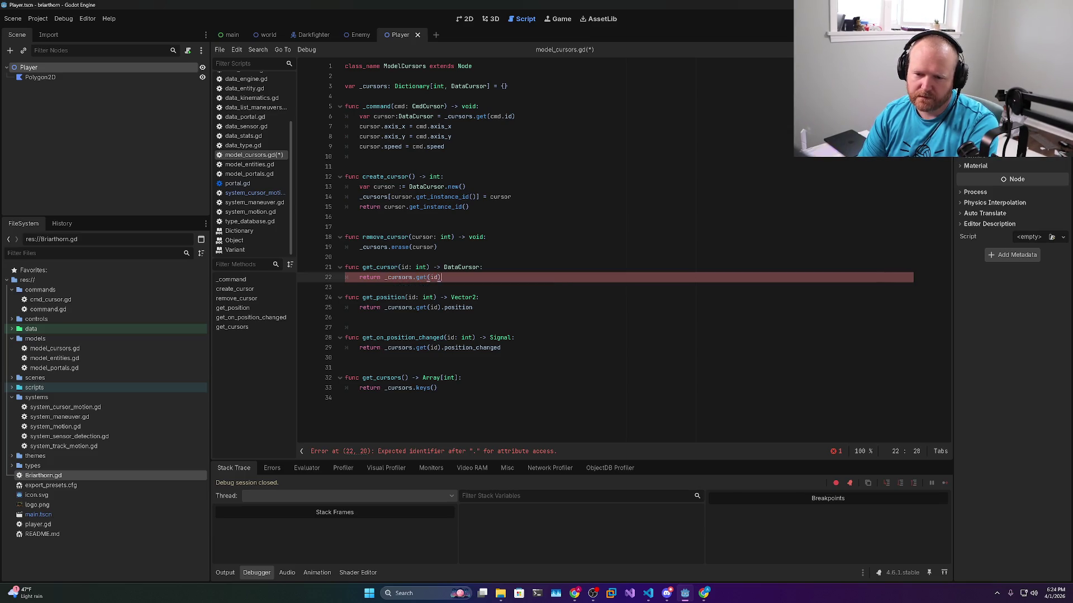
pyautogui.hotkey('ctrl', 's')
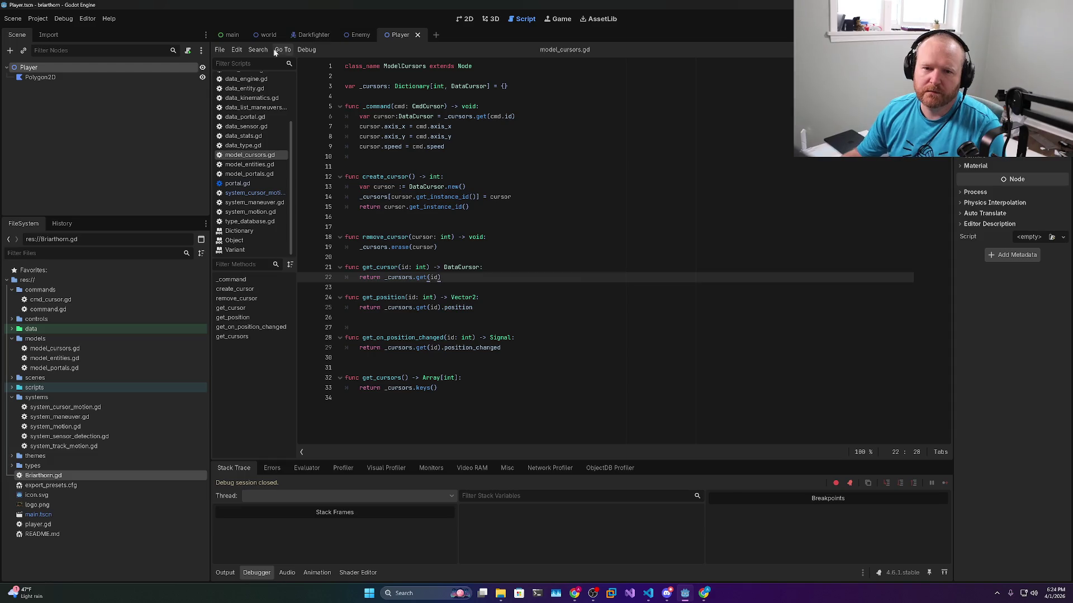
# Step: In system_cursor_motion.gd, select the cursor lookup and position update on lines 6–8
pyautogui.click(241, 194)
pyautogui.click(569, 116)
pyautogui.doubleClick(399, 116)
pyautogui.press('Down')
pyautogui.press('Down')
pyautogui.hotkey('ctrl', 'd')
pyautogui.press('End')
pyautogui.hotkey('shift', 'Up')
pyautogui.hotkey('shift', 'Home')
pyautogui.hotkey('shift', 'Home')
pyautogui.hotkey('shift', 'Up')
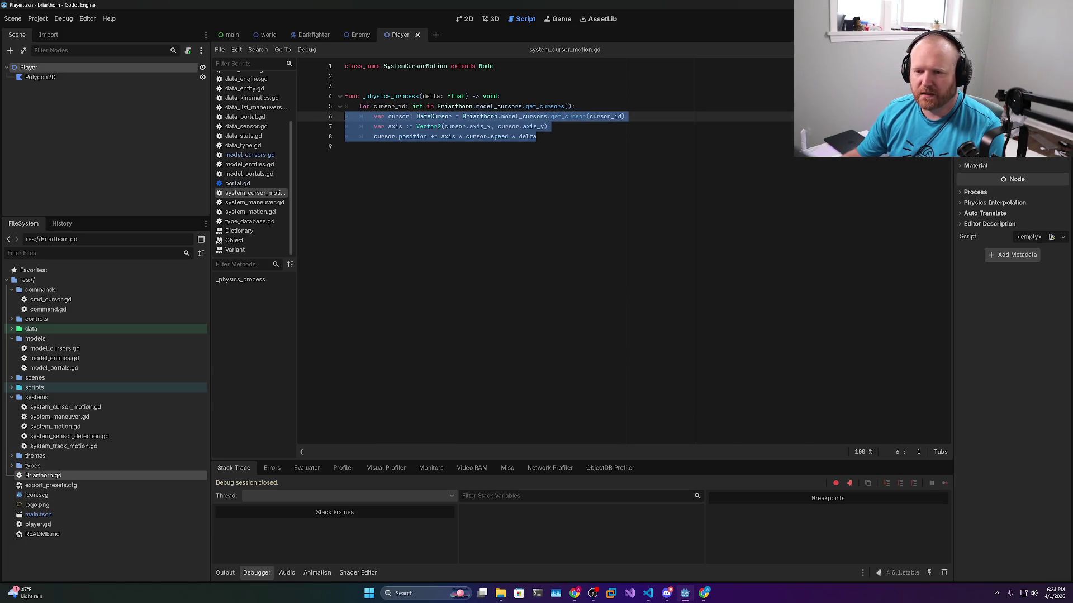
# Step: Inspect the get_cursor and get_cursors calls on lines 5–6, then switch to model_cursors.gd
pyautogui.doubleClick(568, 116)
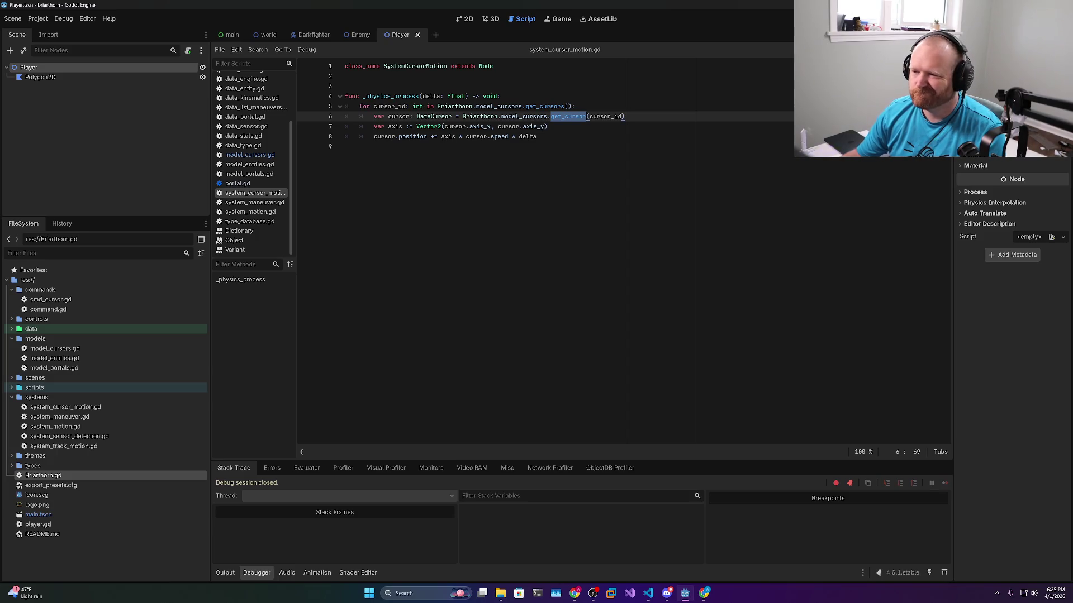
pyautogui.click(575, 106)
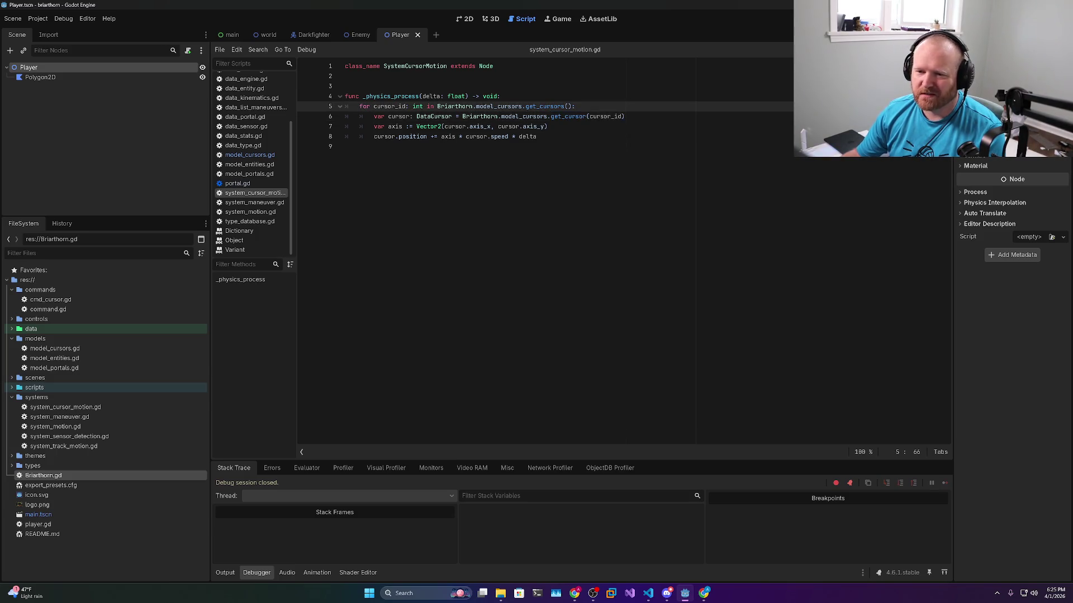
pyautogui.doubleClick(545, 106)
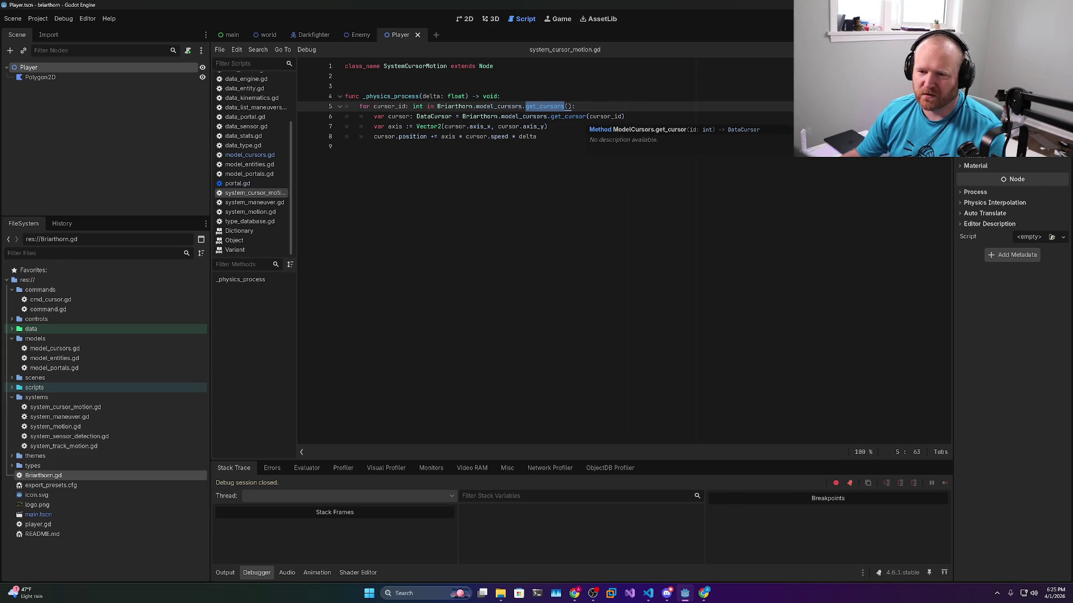
pyautogui.click(251, 158)
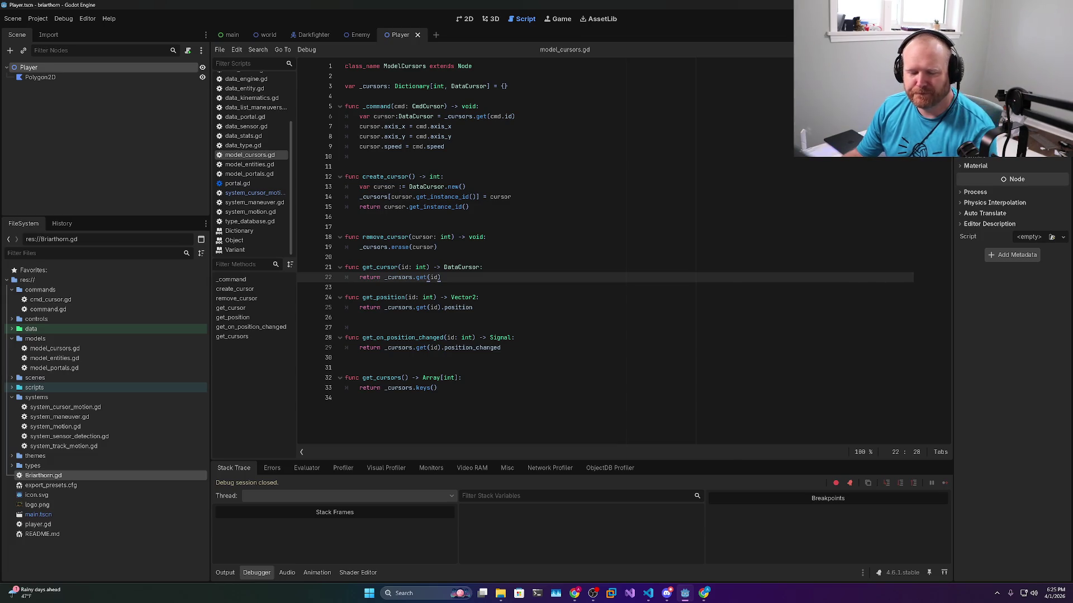
# Step: Turn get_cursor(id) into get_cursors() -> Array[DataCursor] returning _cursors.values(), and save
pyautogui.click(428, 267)
pyautogui.hotkey('ctrl', 'shift', 'Left')
pyautogui.hotkey('ctrl', 'shift', 'Left')
pyautogui.hotkey('ctrl', 'shift', 'Left')
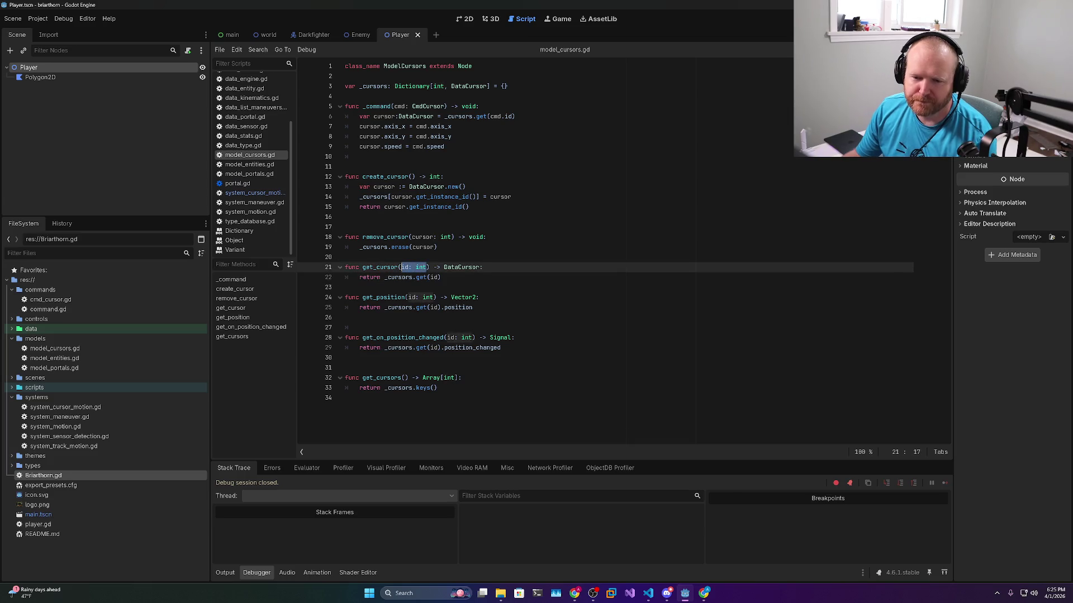
pyautogui.press('BackSpace')
pyautogui.write('s')
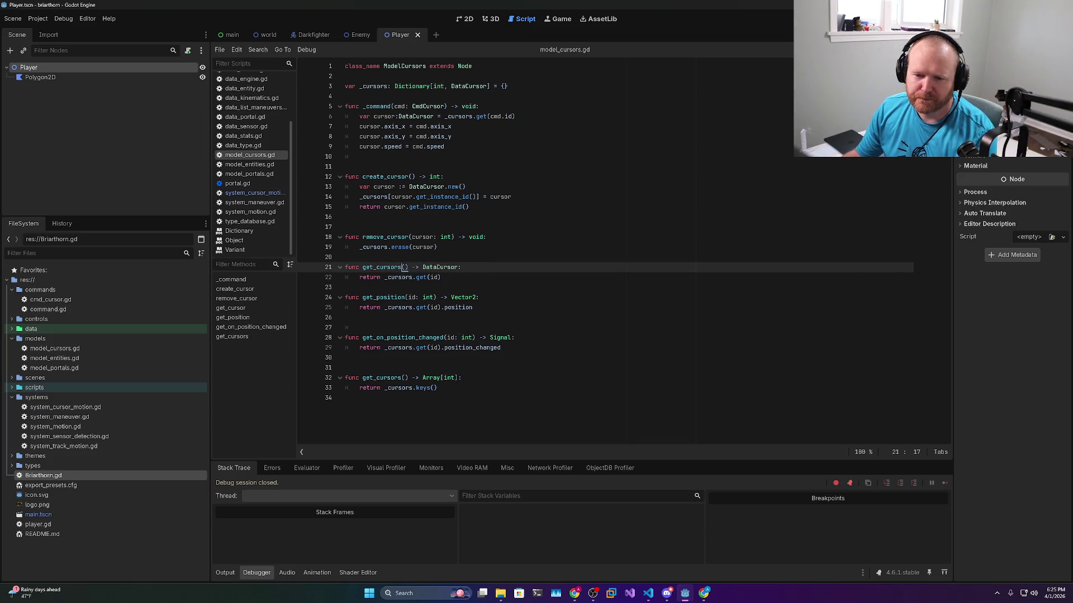
pyautogui.press('Down')
pyautogui.hotkey('ctrl', 'shift', 'k')
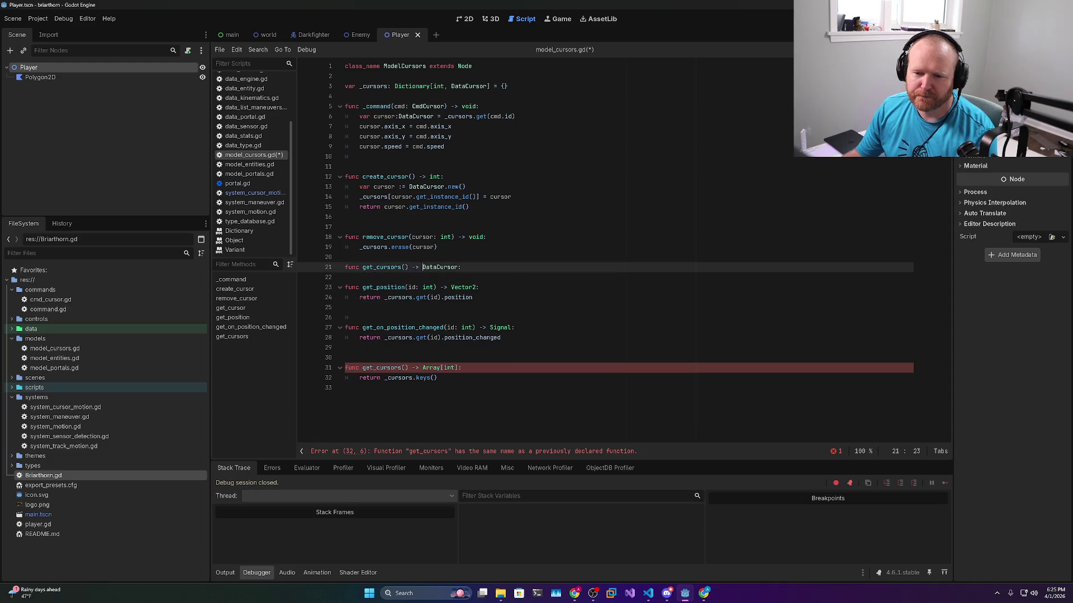
pyautogui.press('Up')
pyautogui.write('Array[')
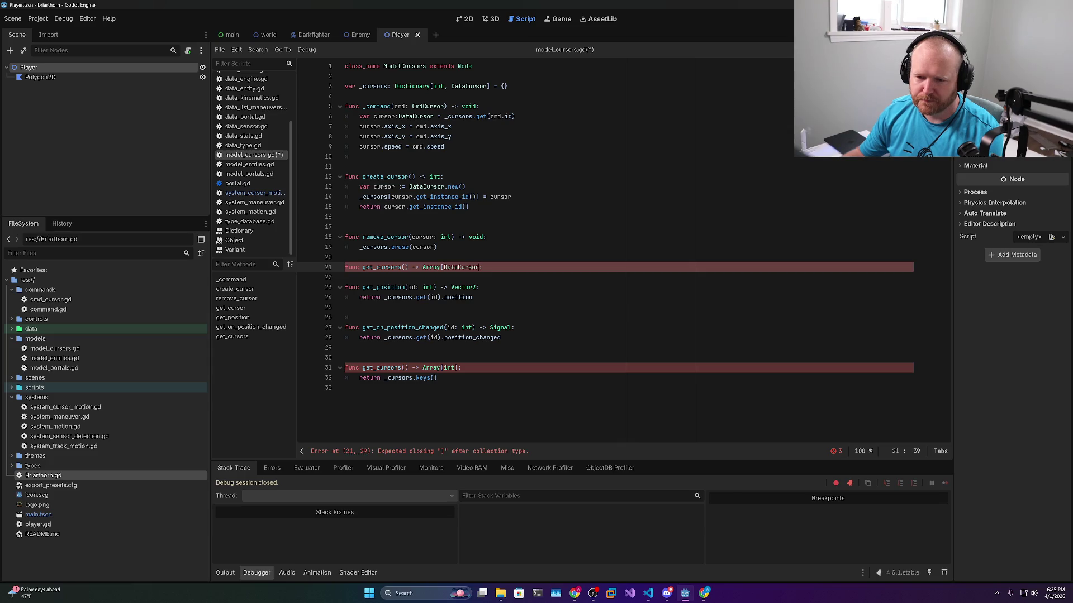
pyautogui.write(']:')
pyautogui.press('End')
pyautogui.press('Return')
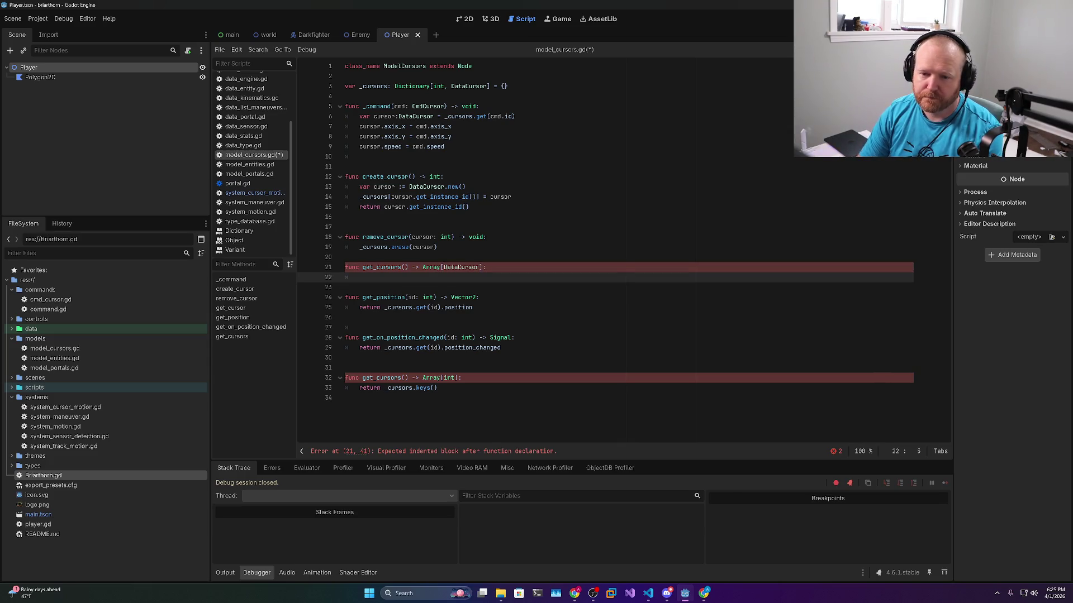
pyautogui.write('return _cursor')
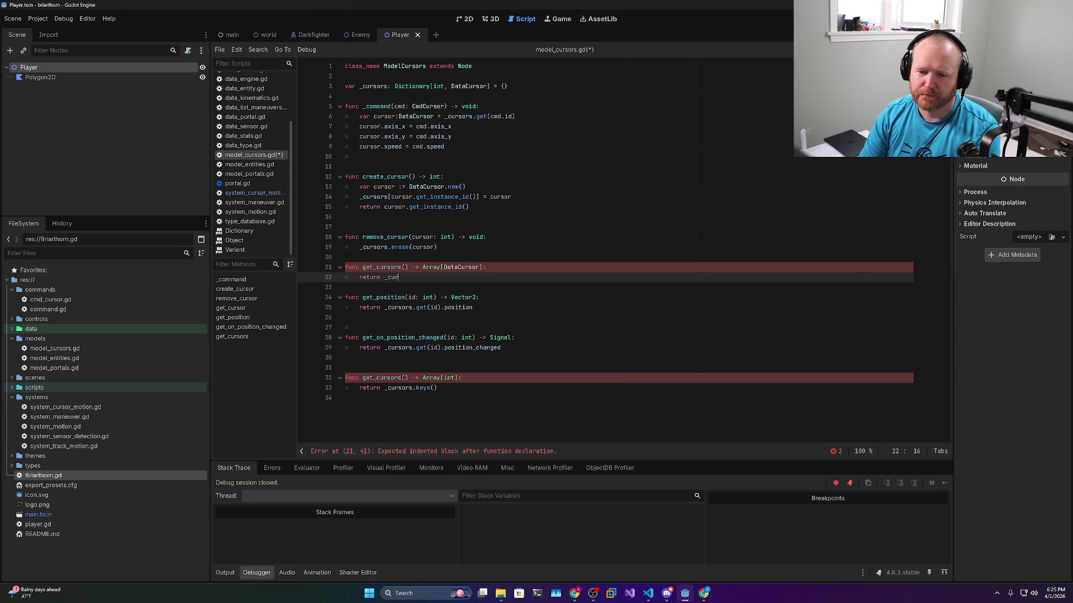
pyautogui.write('s.value')
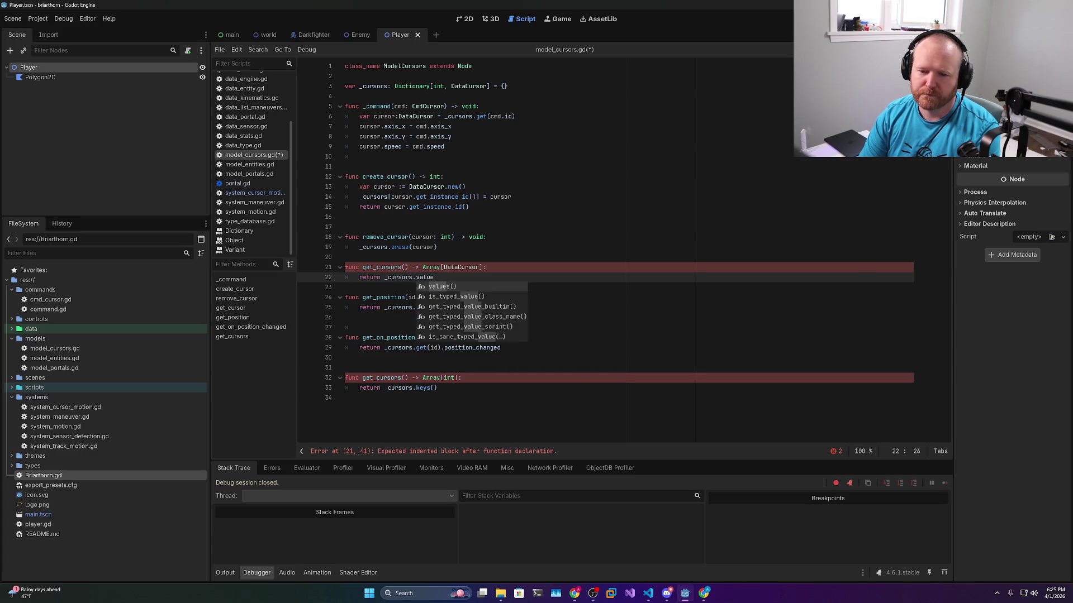
pyautogui.write('s')
pyautogui.press('Return')
pyautogui.hotkey('ctrl', 's')
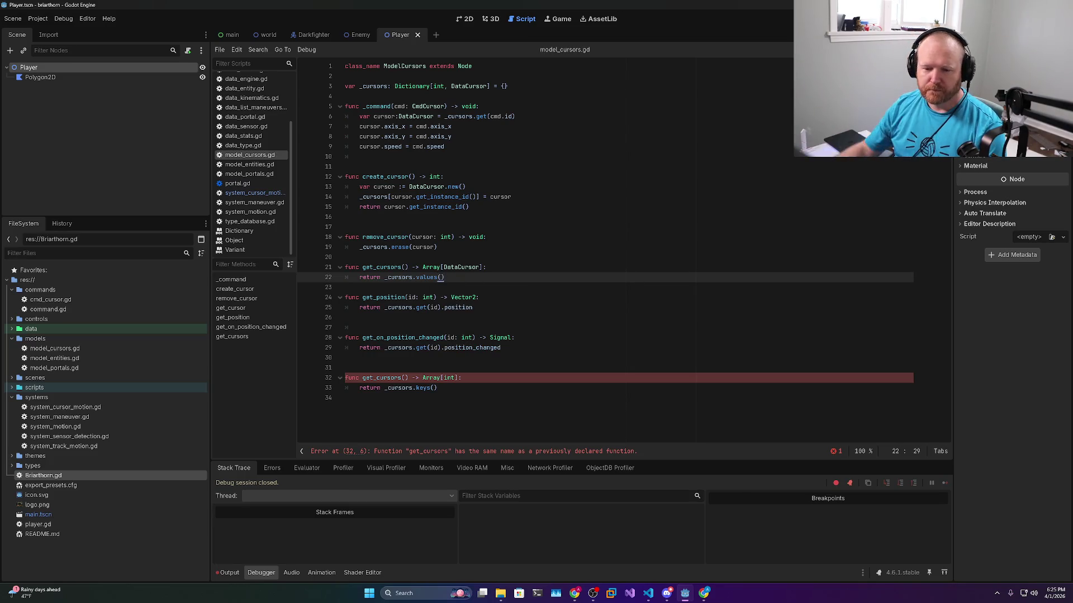
# Step: Delete the old duplicate get_cursors function and go back to system_cursor_motion.gd
pyautogui.click(346, 368)
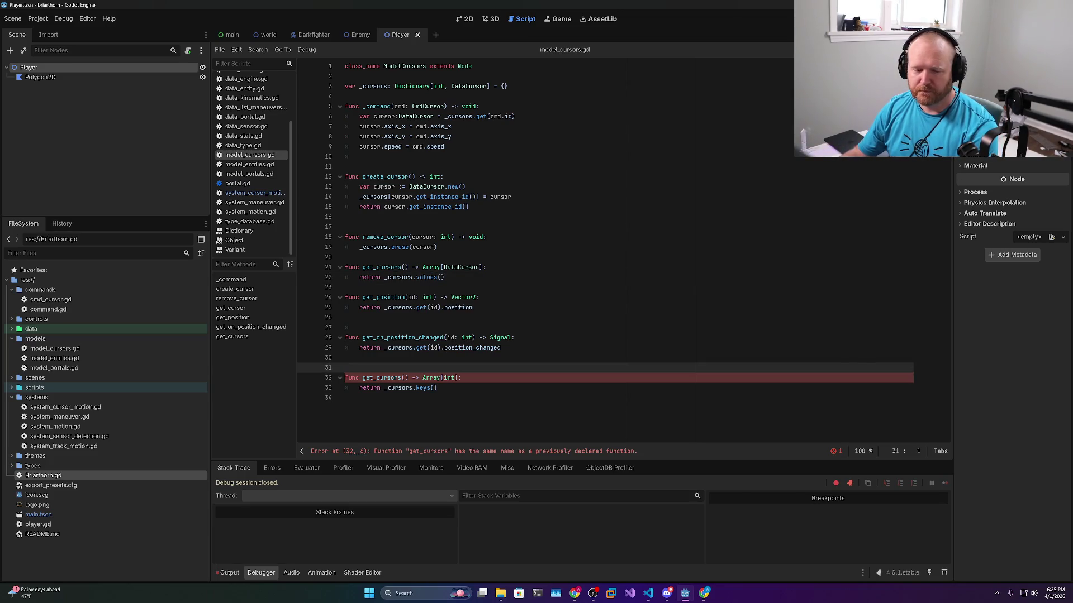
pyautogui.hotkey('shift', 'ctrl', 'End')
pyautogui.press('BackSpace')
pyautogui.press('BackSpace')
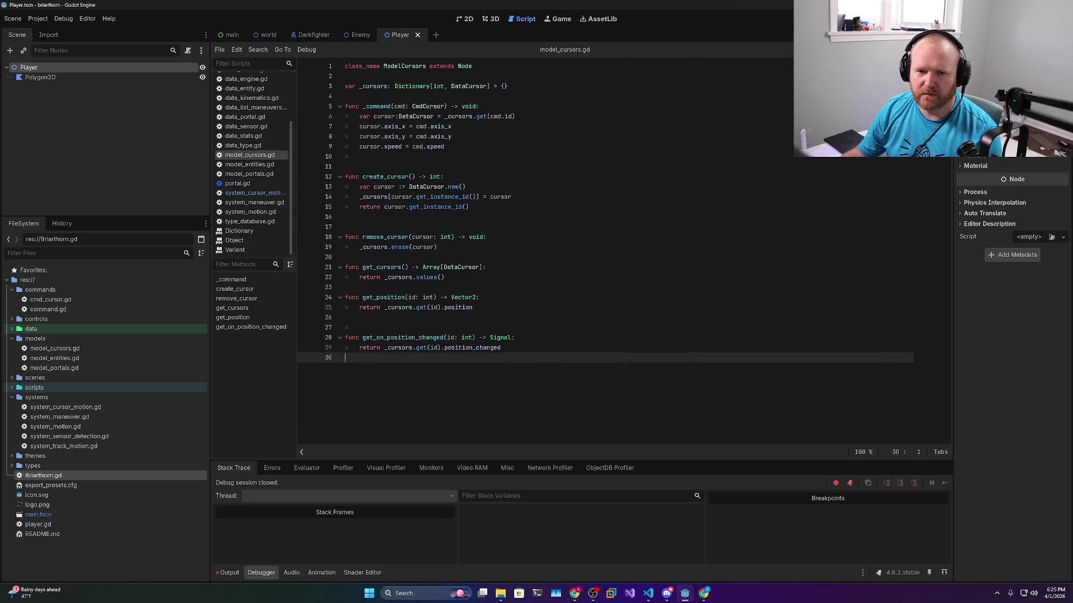
pyautogui.click(254, 193)
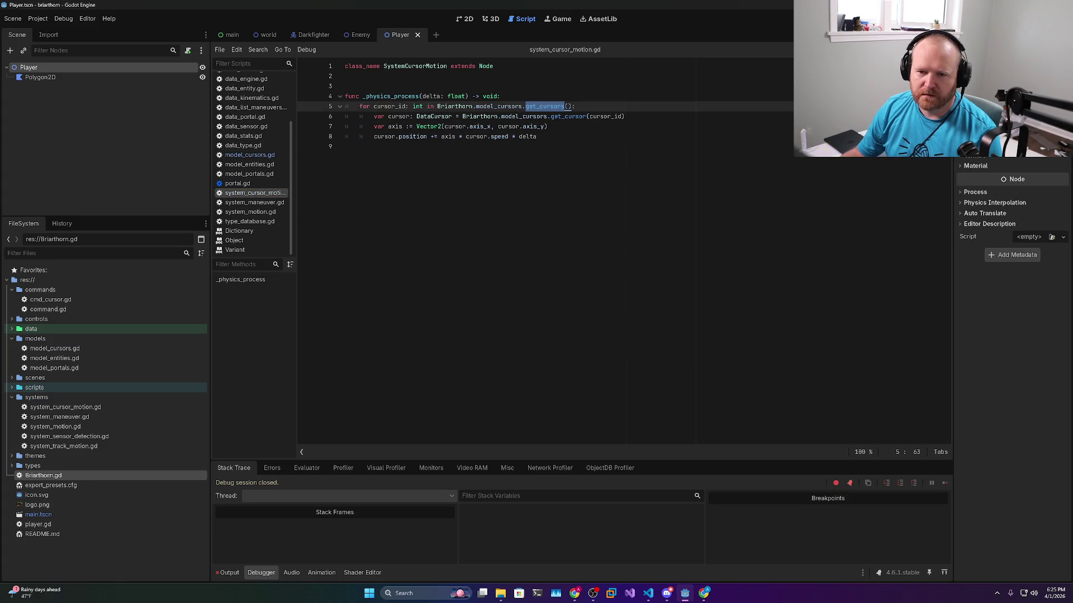
# Step: Change the loop variable on line 5 to cursor: DataCursor
pyautogui.click(506, 106)
pyautogui.doubleClick(417, 106)
pyautogui.write('DataC')
pyautogui.press('Return')
pyautogui.doubleClick(389, 106)
pyautogui.write('cursor')
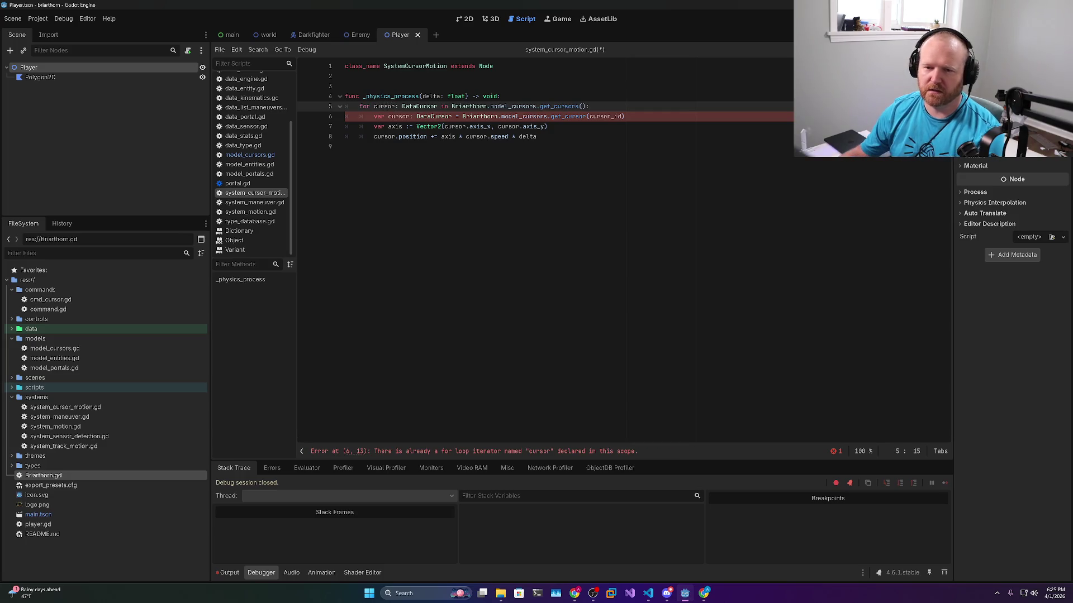
# Step: Delete the redundant get_cursor lookup line, save, and run the game with F5
pyautogui.press('Down')
pyautogui.press('End')
pyautogui.hotkey('ctrl', 'shift', 'k')
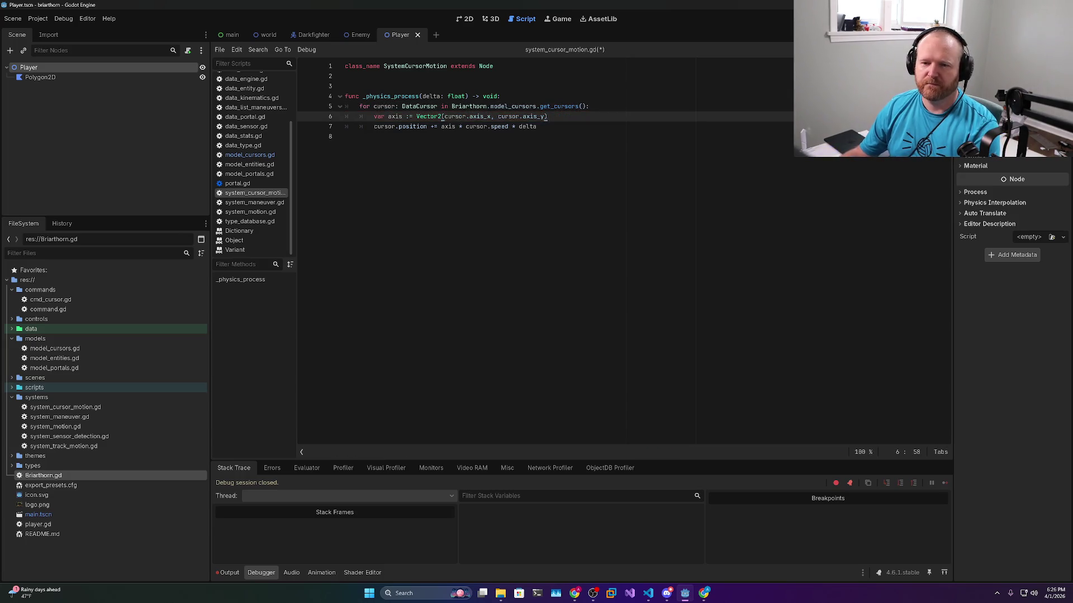
pyautogui.hotkey('ctrl', 's')
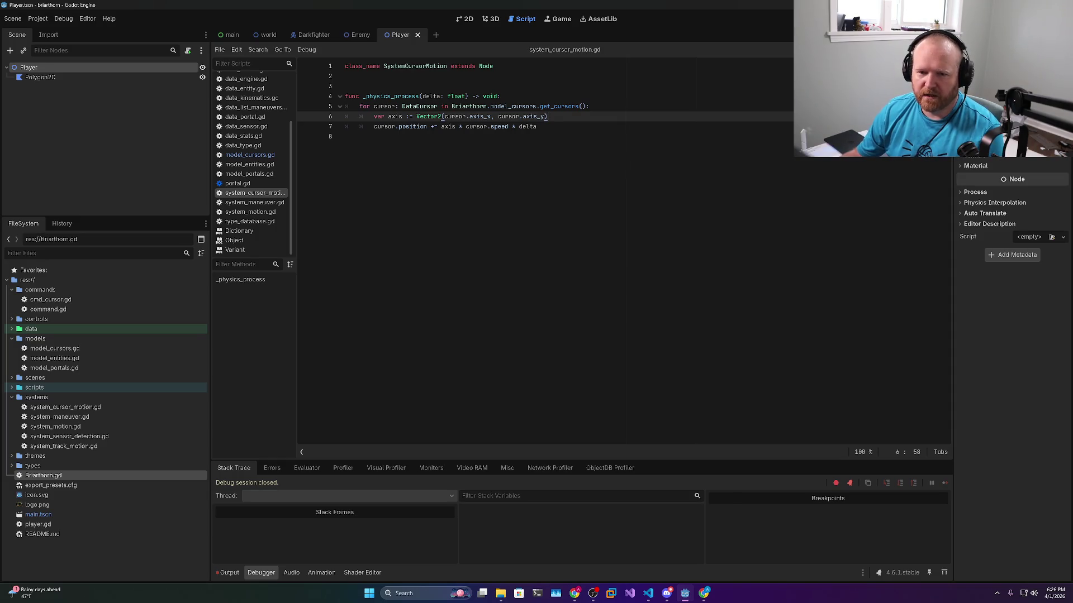
pyautogui.doubleClick(412, 126)
pyautogui.press('F5')
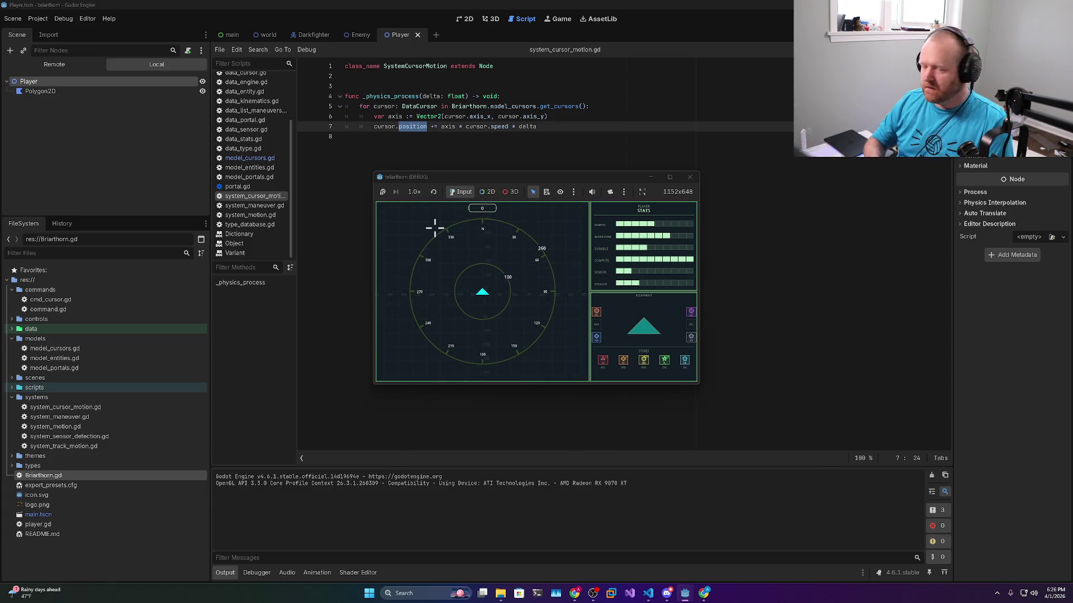
# Step: Maximize the game window, zoom the radar in and out, and turn the ship left and right
pyautogui.click(670, 177)
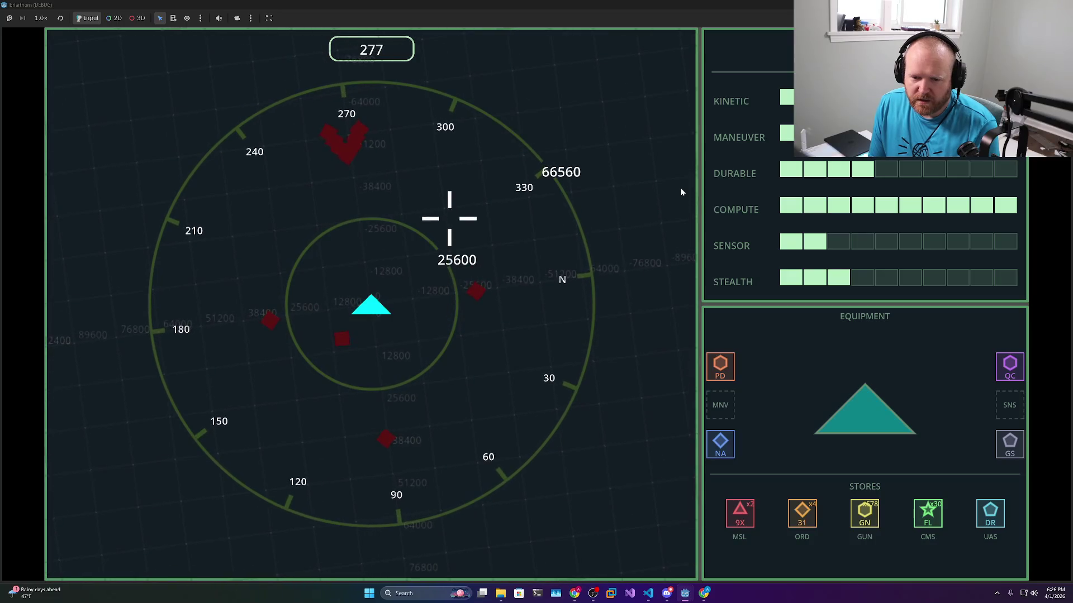
pyautogui.scroll(-2, 681, 191)
pyautogui.scroll(6, 680, 191)
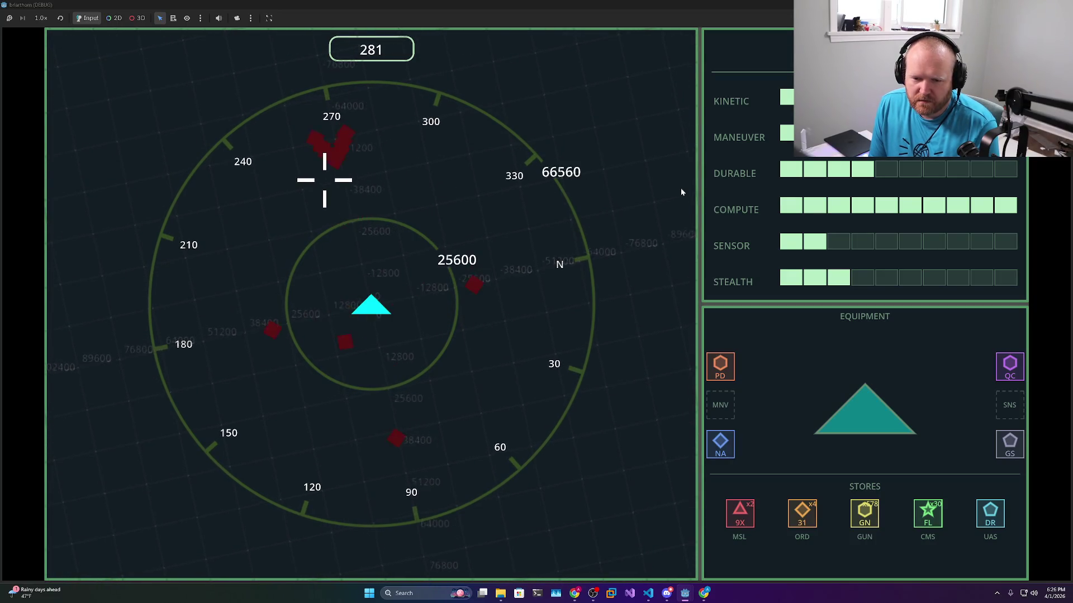
pyautogui.scroll(6, 680, 192)
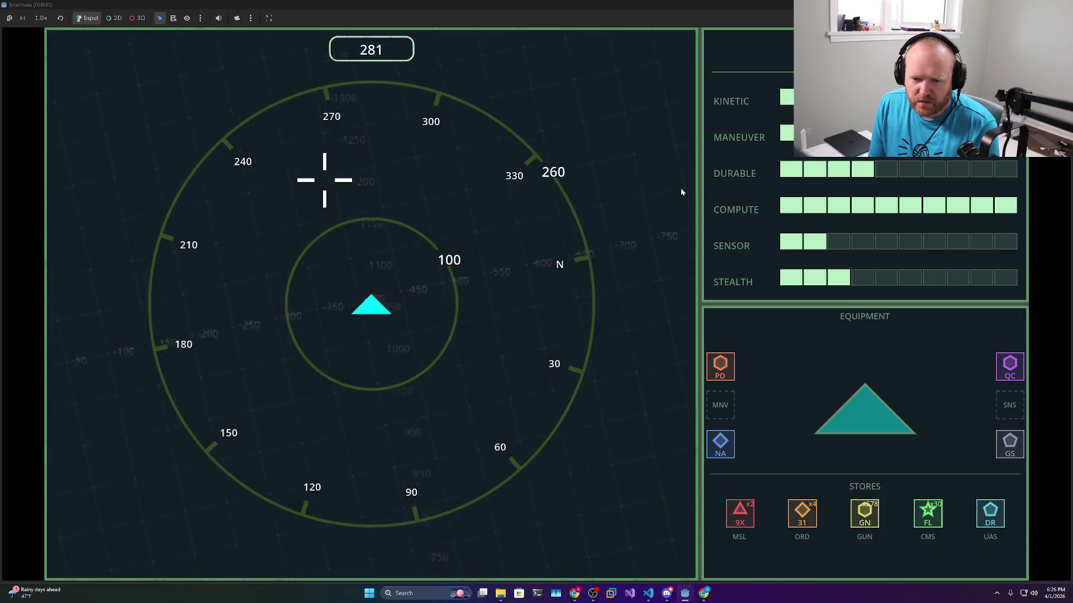
pyautogui.scroll(-8, 680, 191)
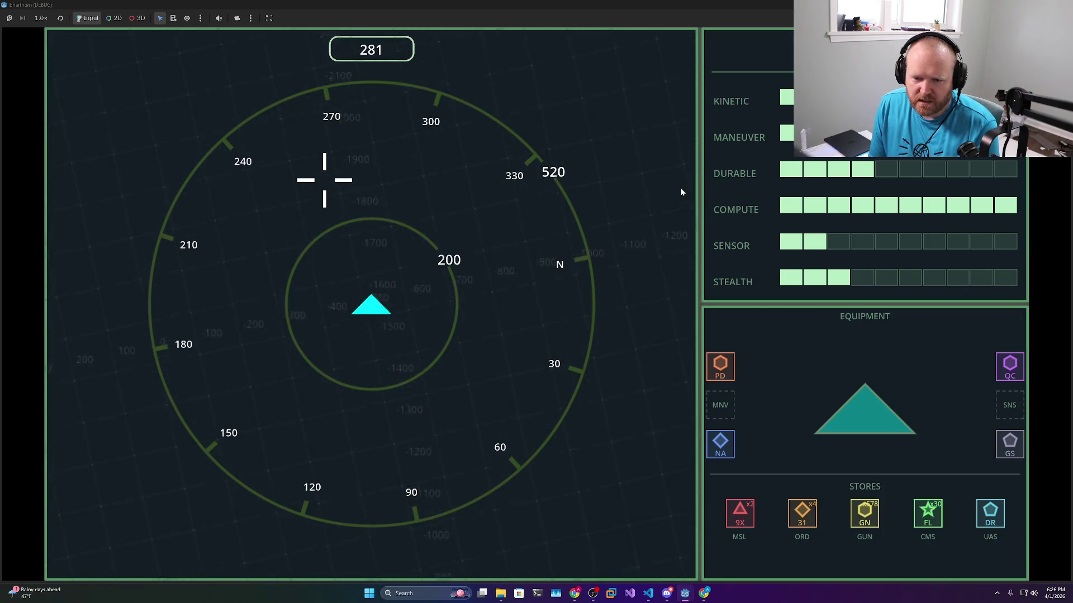
pyautogui.scroll(-3, 681, 192)
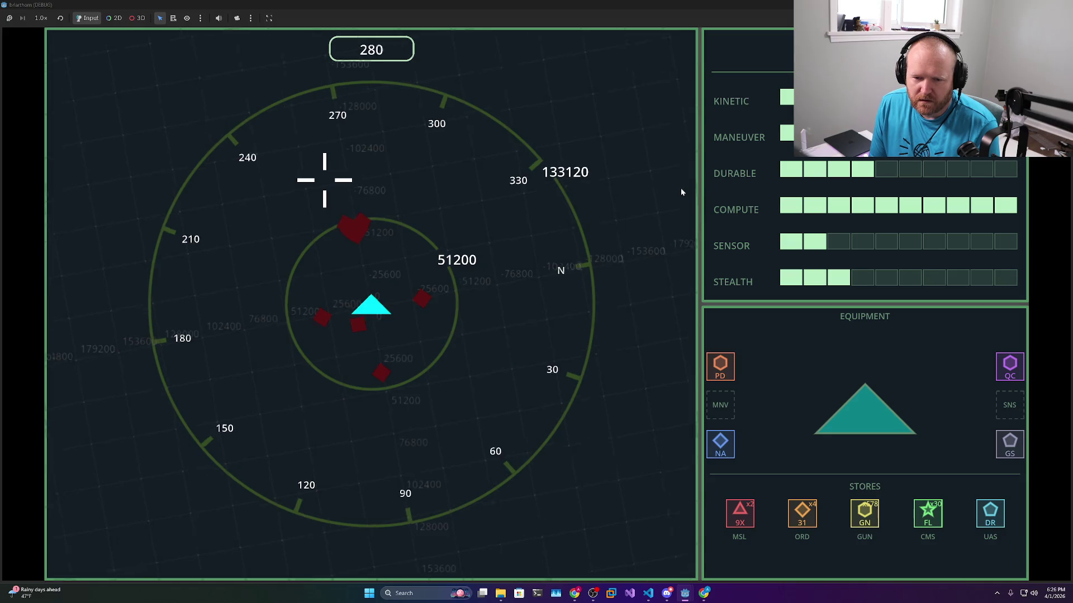
pyautogui.press('d')
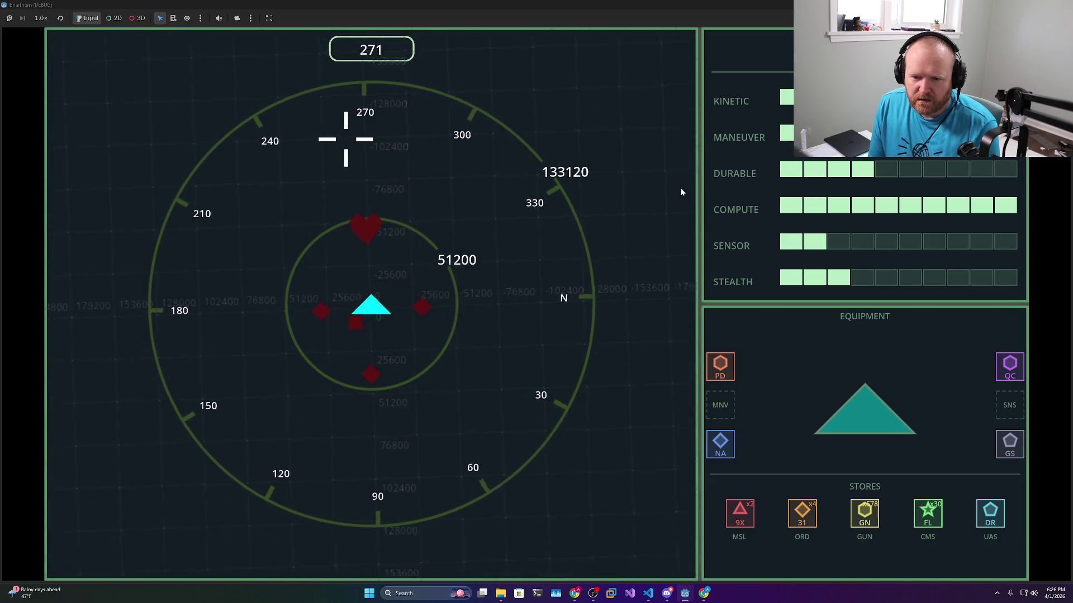
pyautogui.press('a')
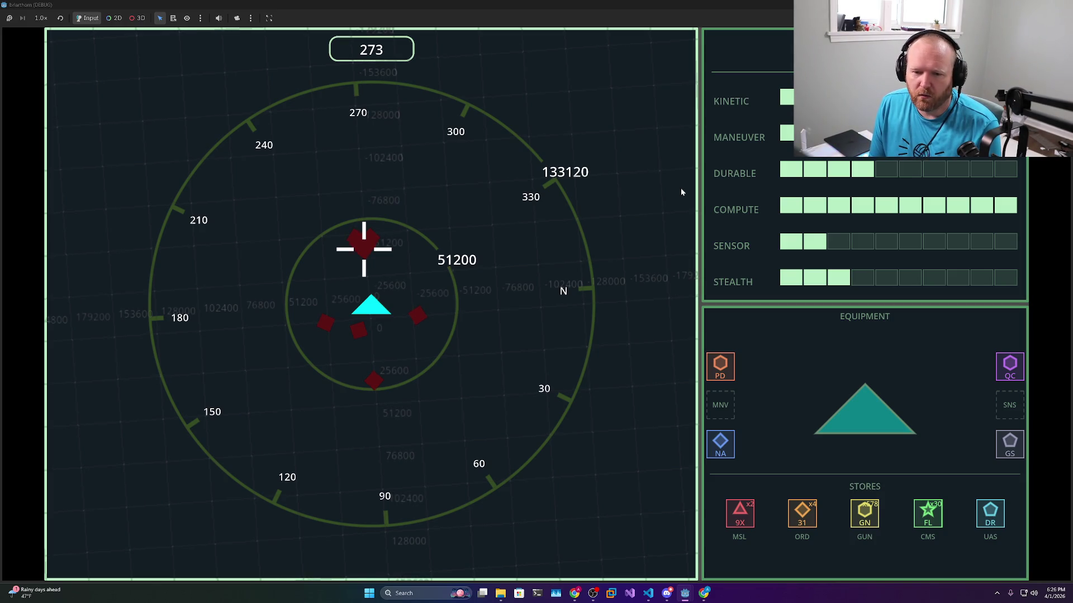
# Step: Zoom the radar in and out with the mouse wheel
pyautogui.scroll(1, 681, 191)
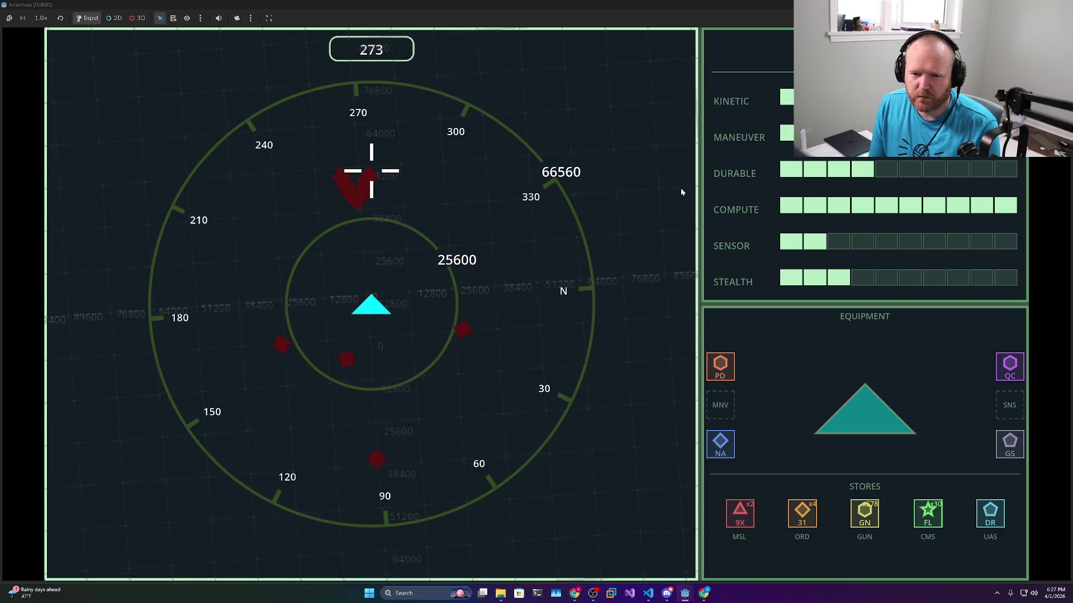
pyautogui.scroll(-1, 681, 192)
pyautogui.scroll(2, 681, 192)
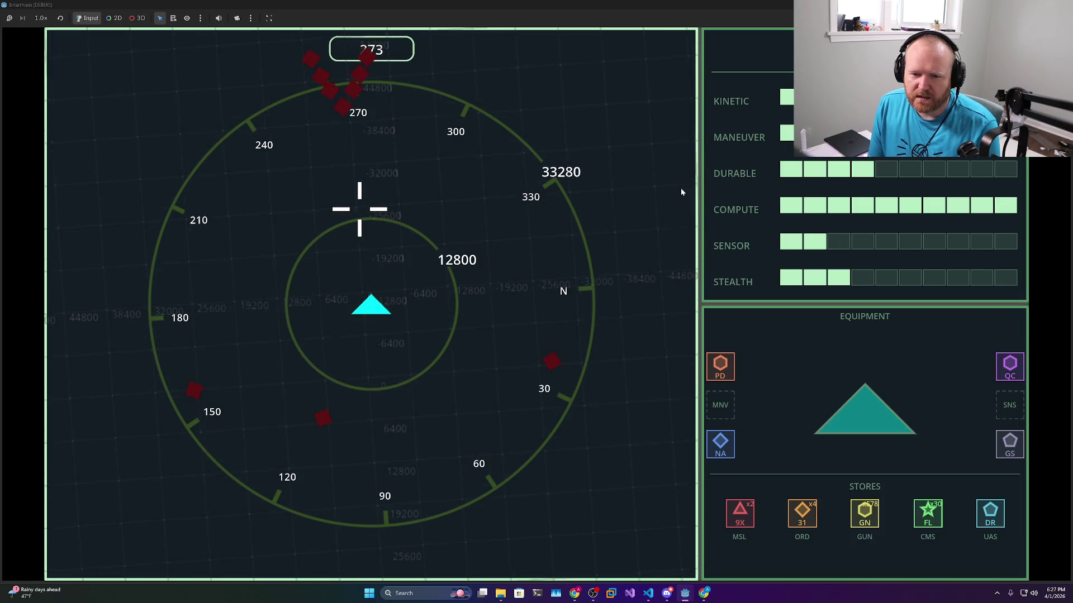
pyautogui.scroll(1, 681, 192)
pyautogui.scroll(2, 681, 192)
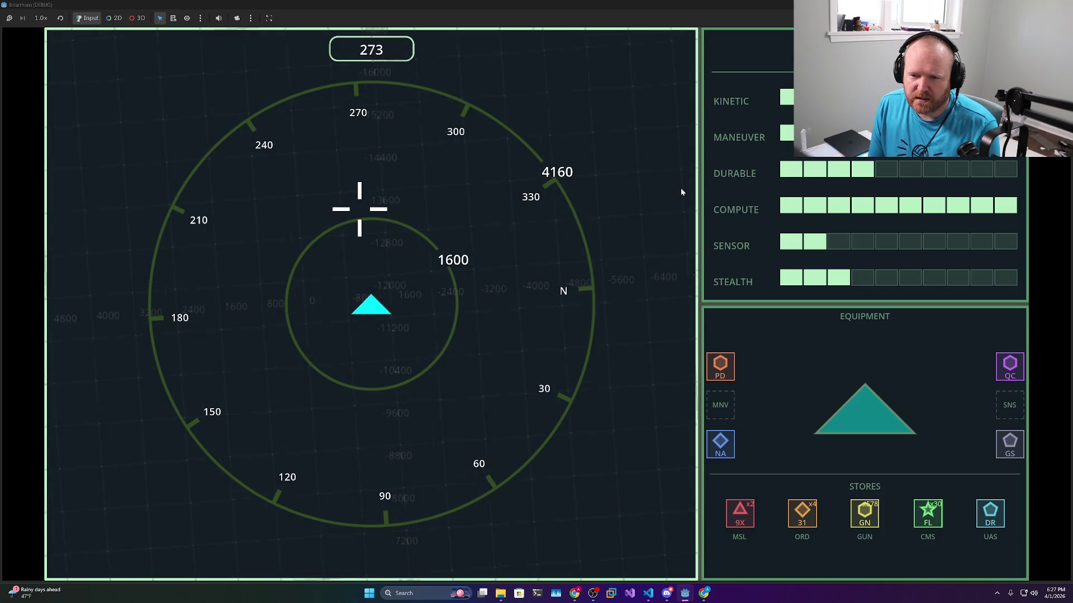
pyautogui.scroll(-4, 681, 191)
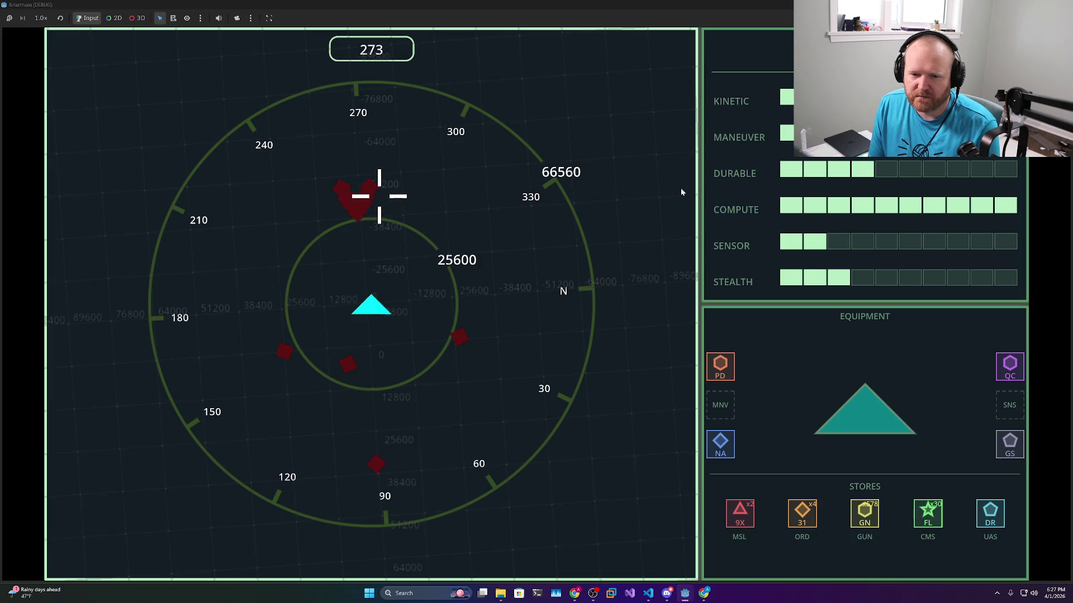
# Step: Cycle the target lock with Tab across the left, top, lower and right red contacts
pyautogui.press('Tab')
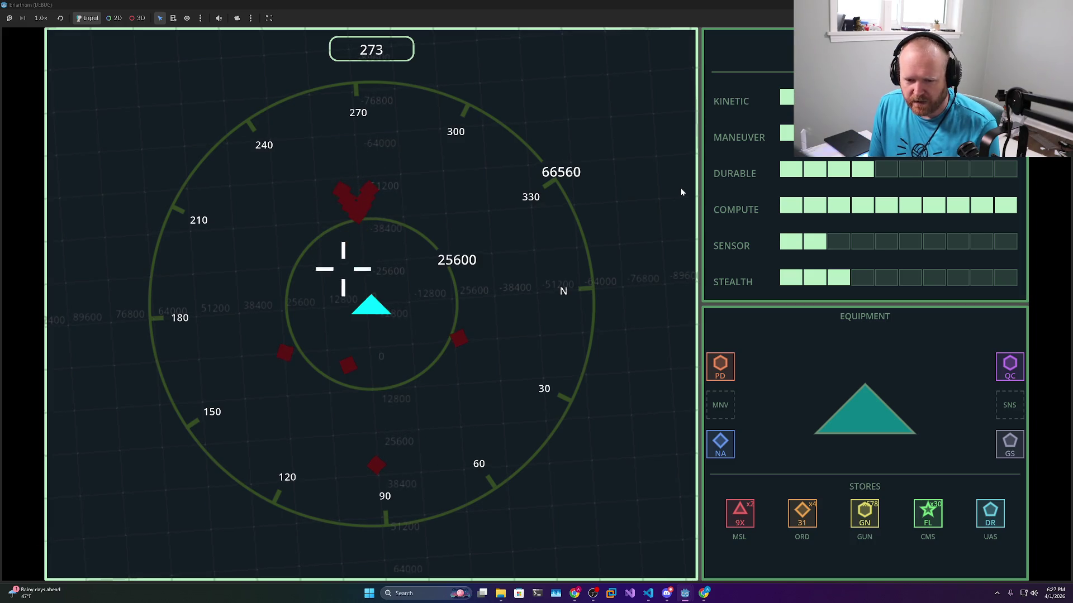
pyautogui.press('Tab')
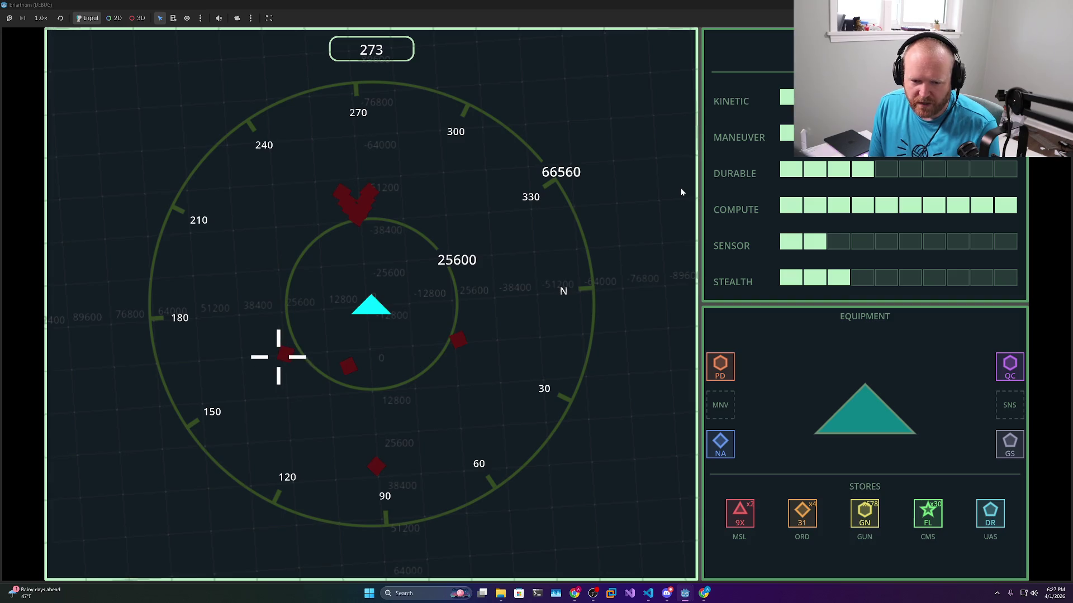
pyautogui.press('Tab')
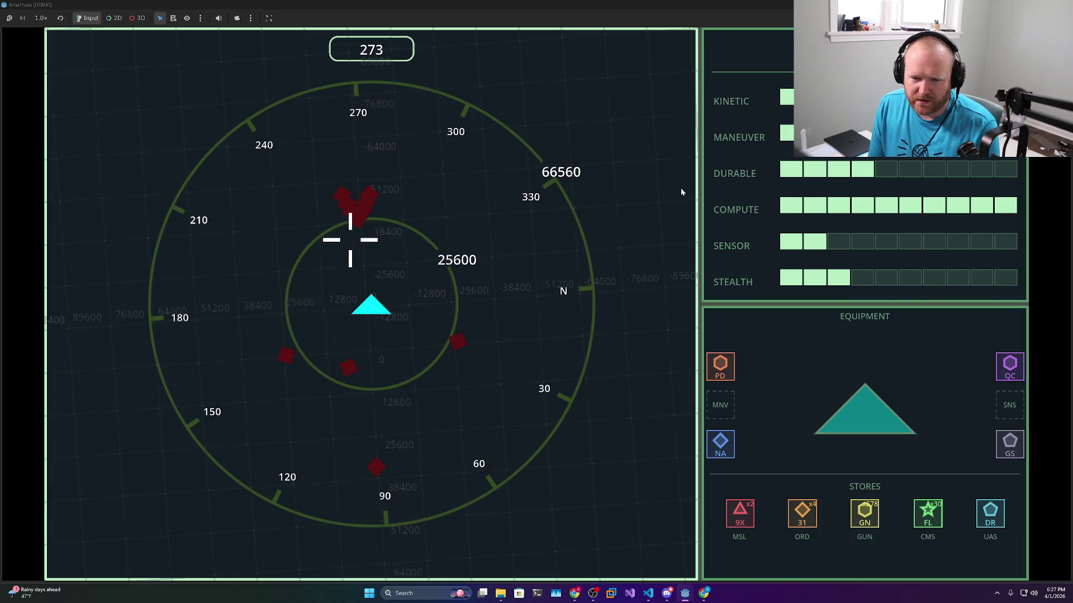
pyautogui.press('Tab')
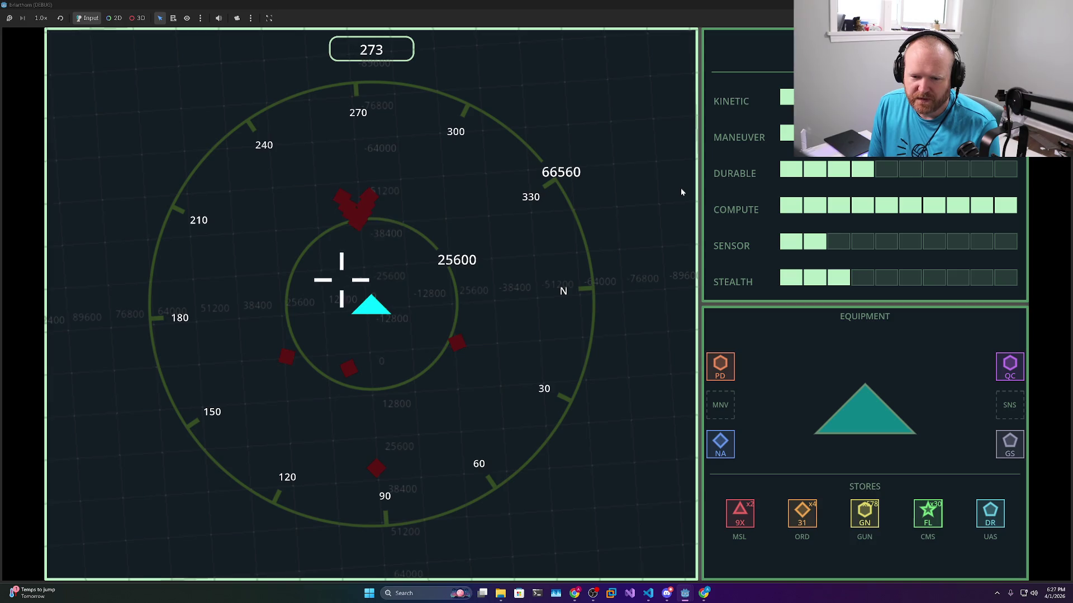
pyautogui.press('Tab')
pyautogui.press('Tab')
pyautogui.press('a')
pyautogui.press('Tab')
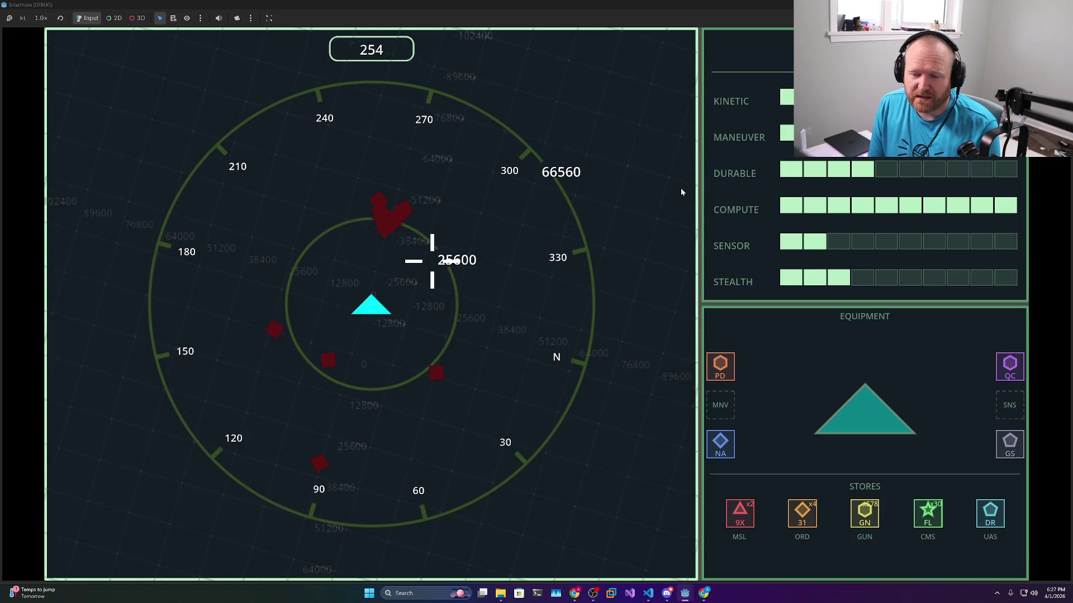
pyautogui.press('Tab')
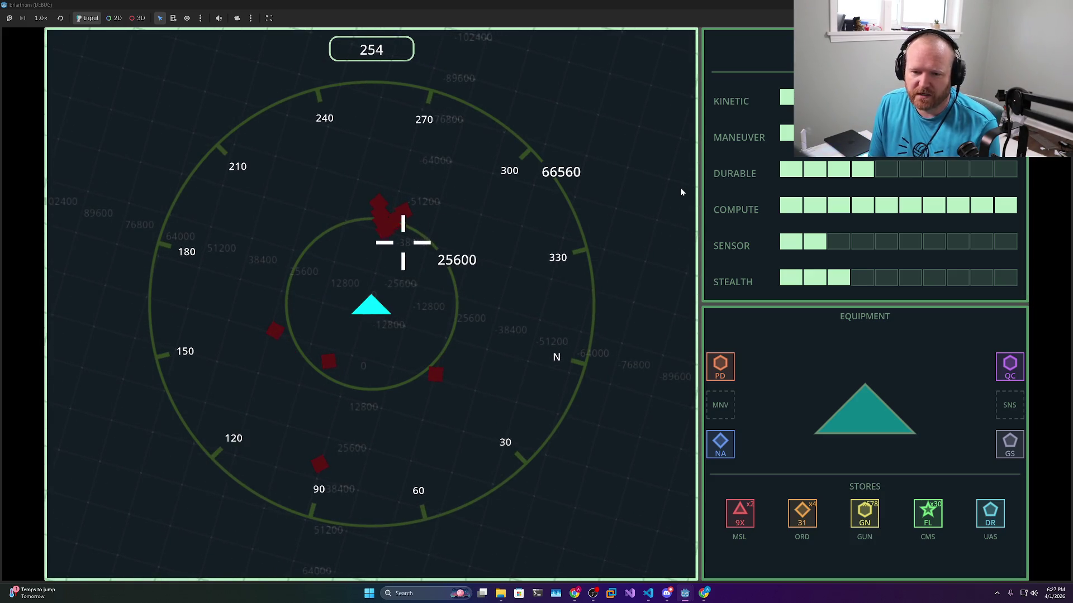
pyautogui.press('Tab')
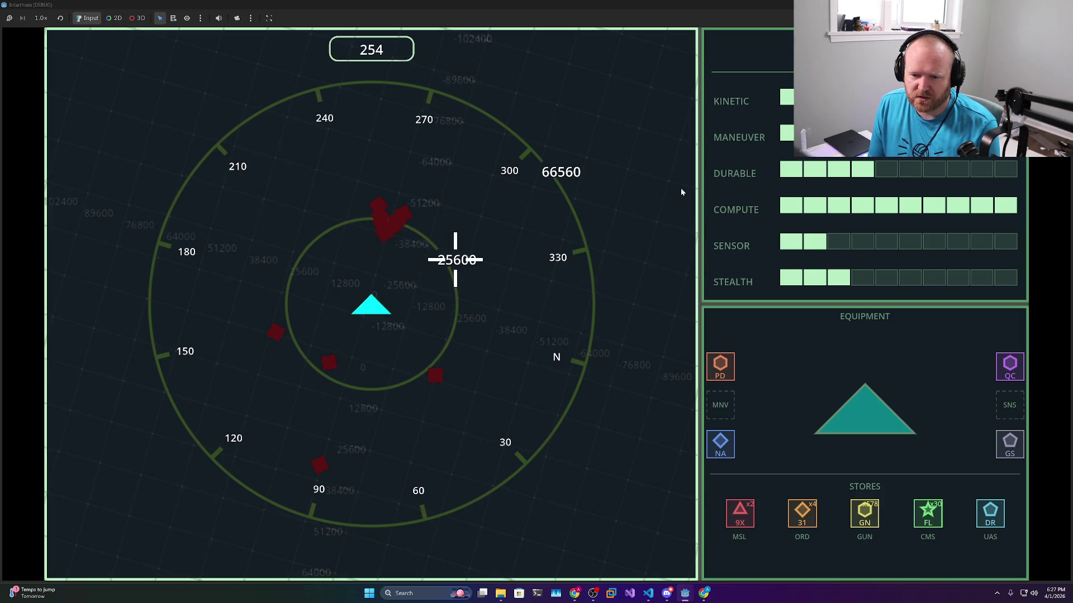
pyautogui.press('Tab')
# Step: Step the radar range down with R to 4160 and adjust the zoom
pyautogui.press('r')
pyautogui.press('r')
pyautogui.press('r')
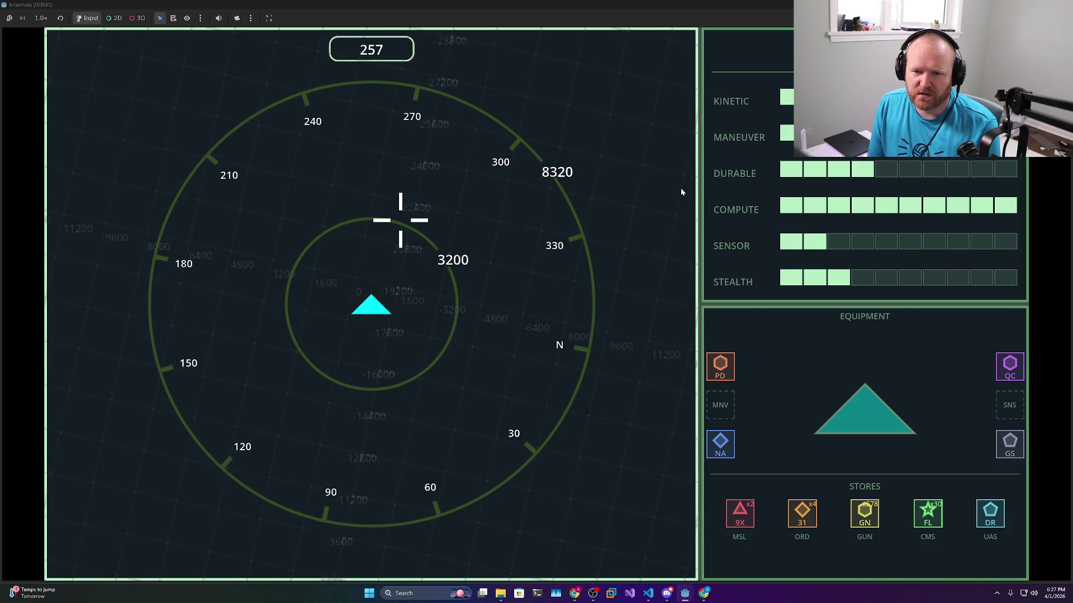
pyautogui.press('Tab')
pyautogui.press('r')
pyautogui.press('r')
pyautogui.scroll(5, 680, 192)
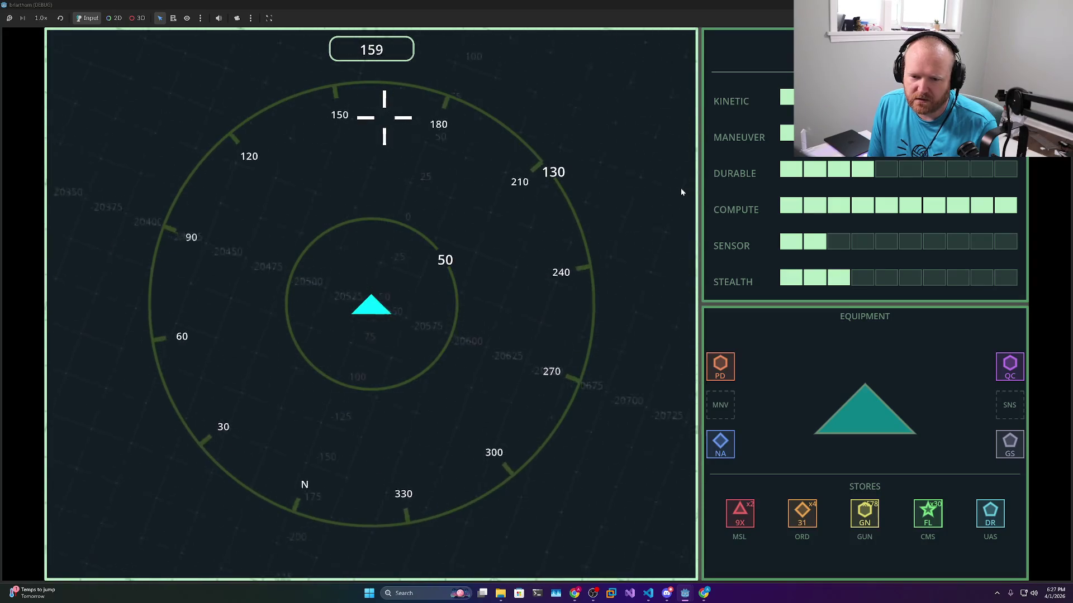
pyautogui.scroll(-8, 680, 192)
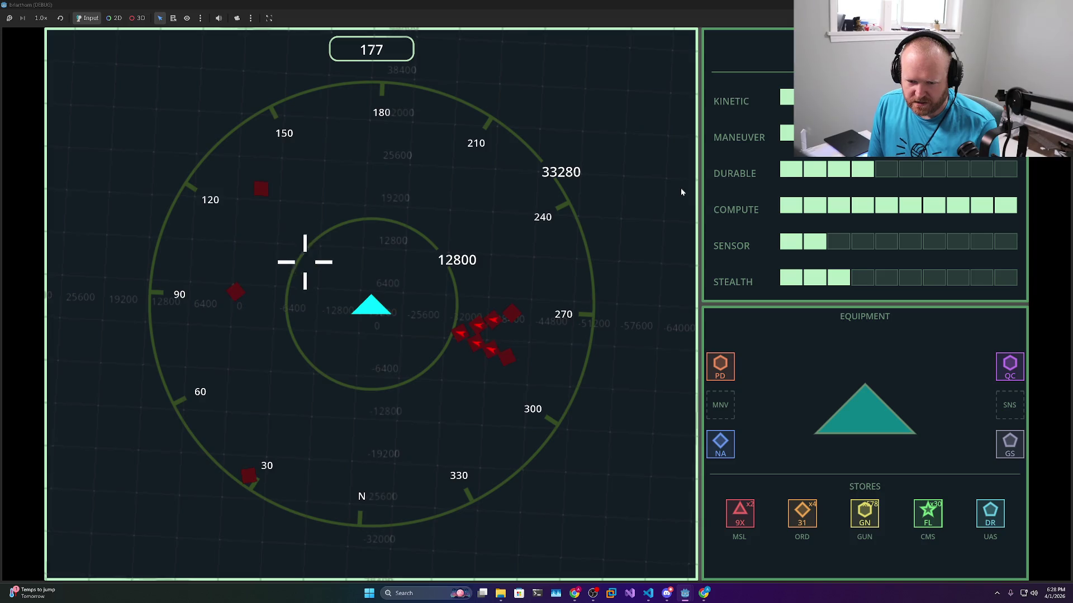
# Step: Swing the ship's heading left and right past north while the radar rotates
pyautogui.press('d')
pyautogui.press('a')
pyautogui.press('d')
pyautogui.press('a')
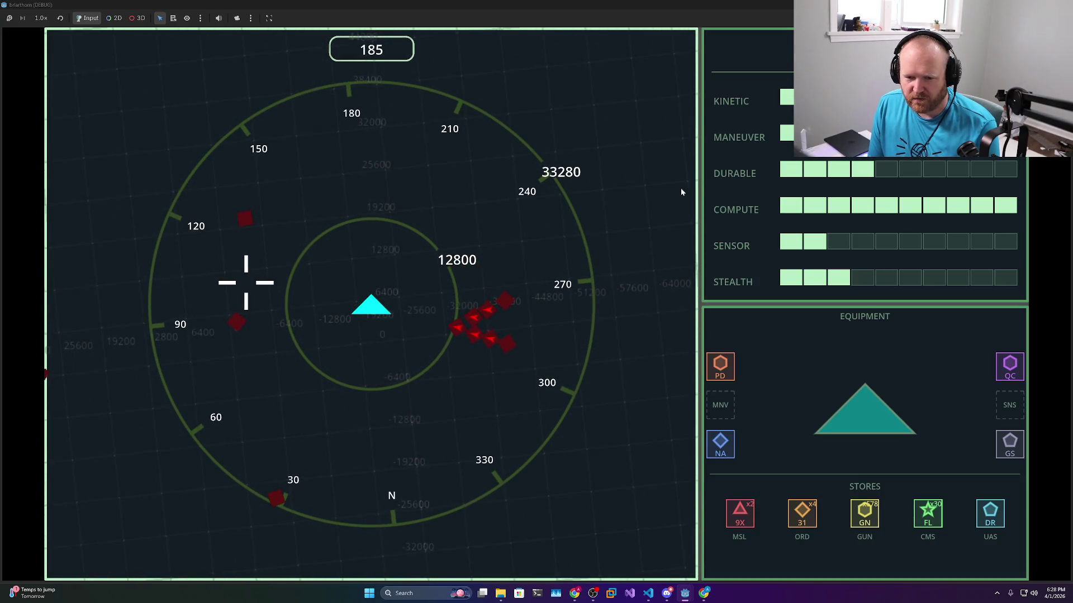
pyautogui.press('a')
pyautogui.press('d')
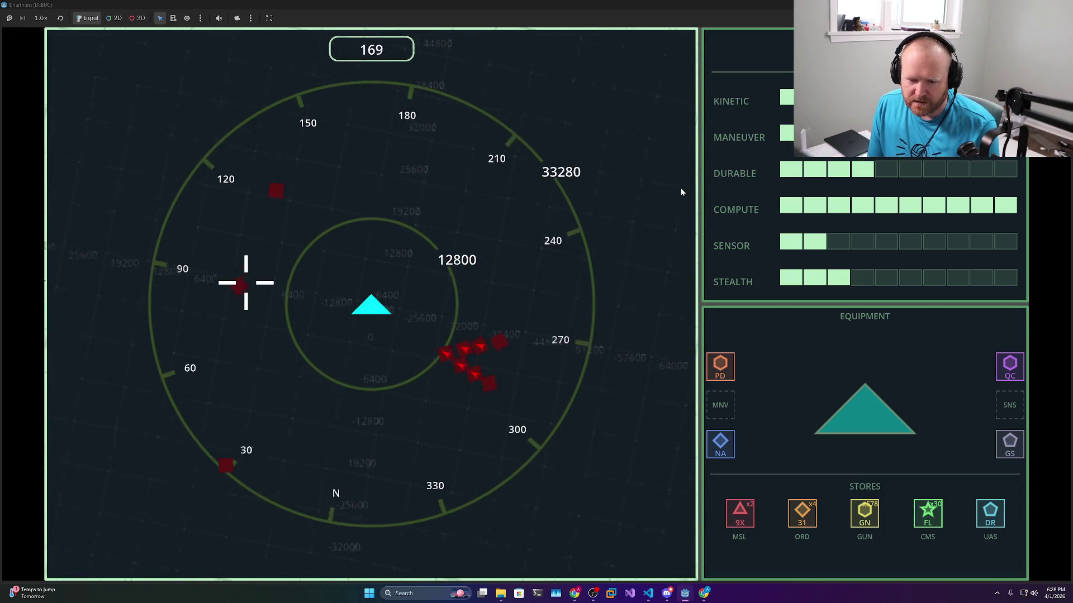
pyautogui.press('a')
pyautogui.press('a')
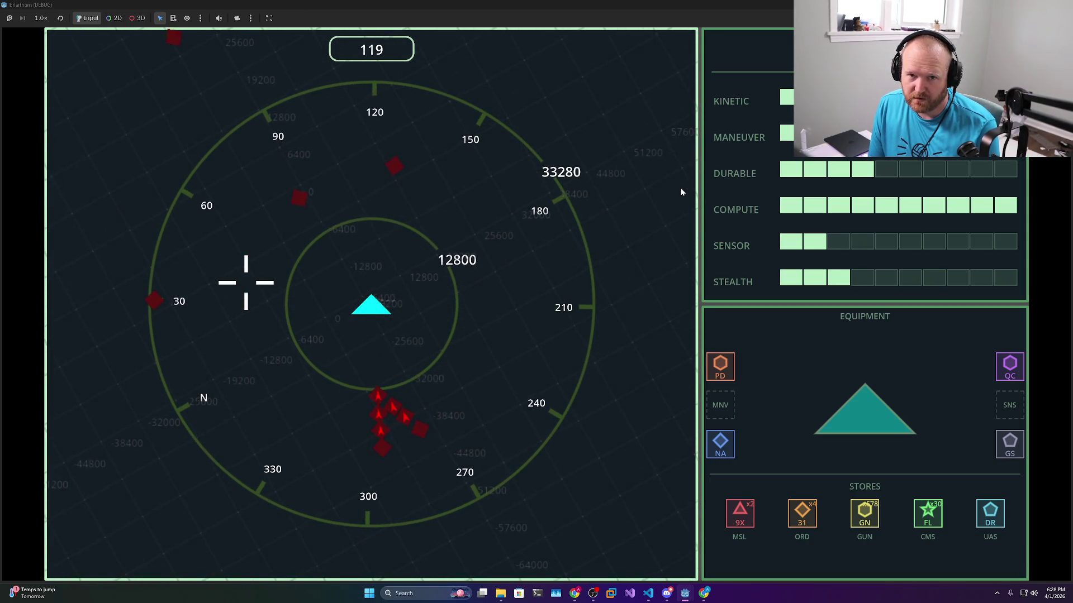
pyautogui.press('a')
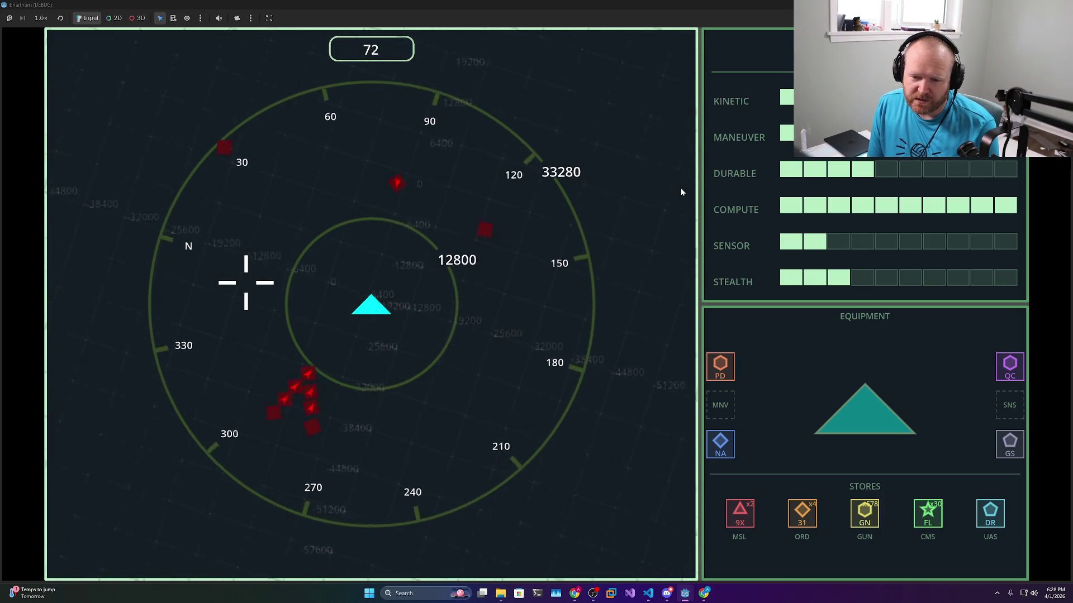
pyautogui.press('a')
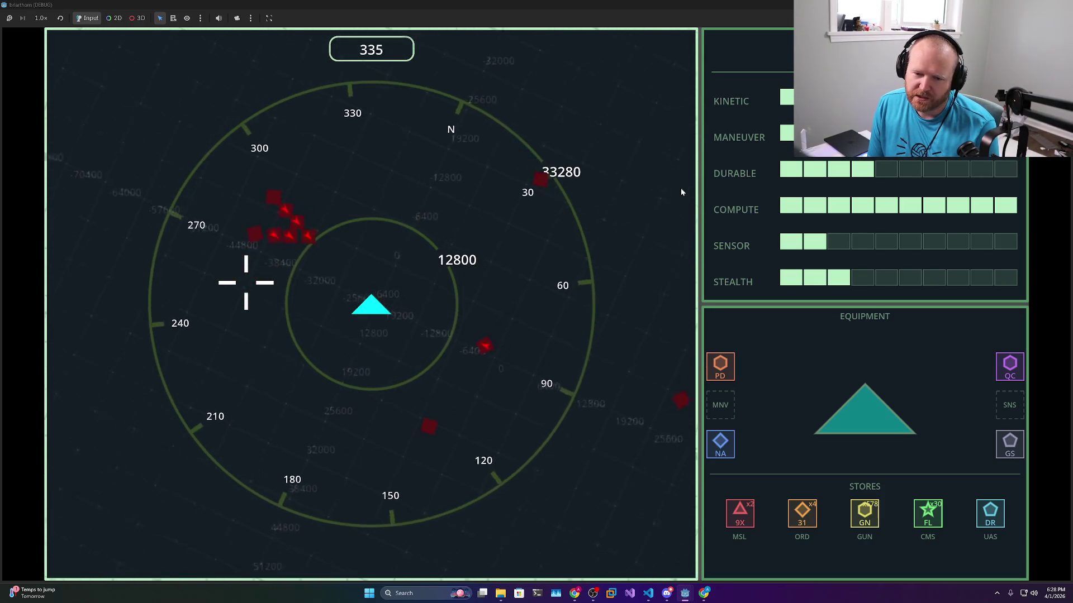
pyautogui.press('d')
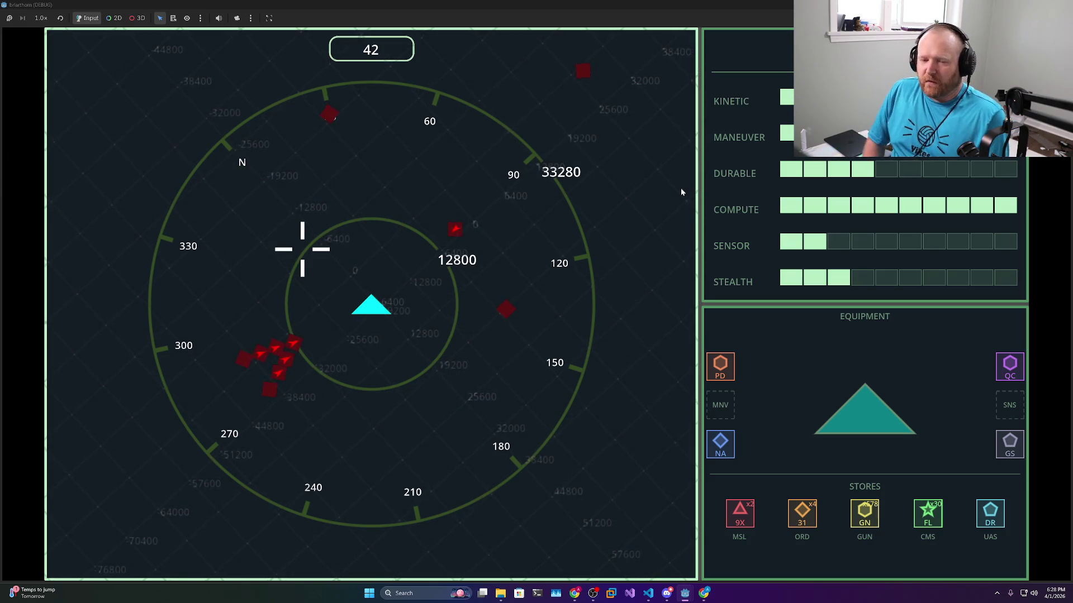
# Step: Fine-tune the heading through 7, 31 and 344 to 46, then stop the run with F8
pyautogui.press('a')
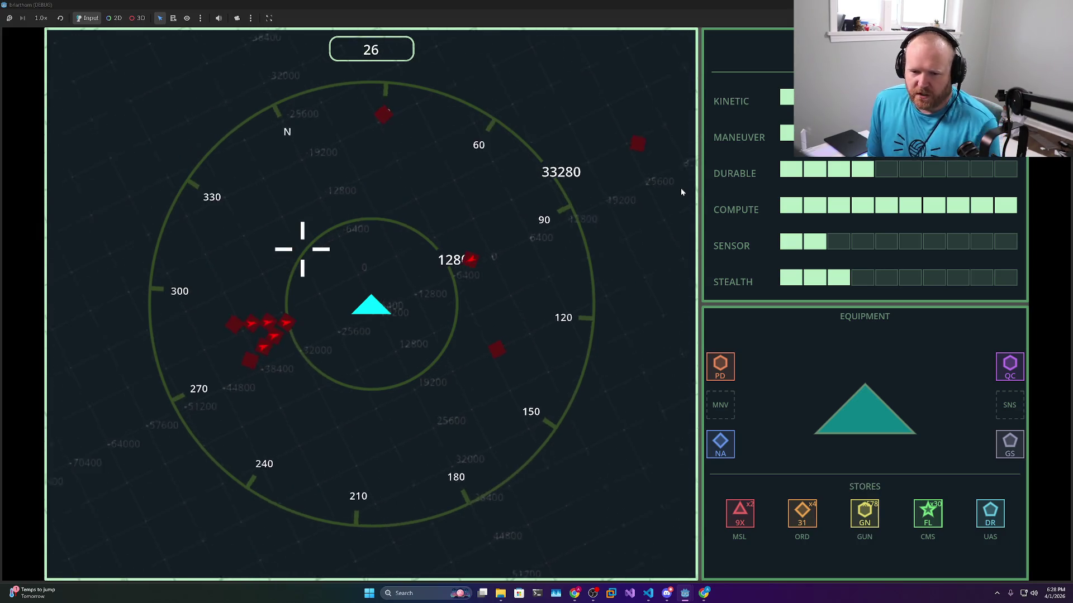
pyautogui.press('a')
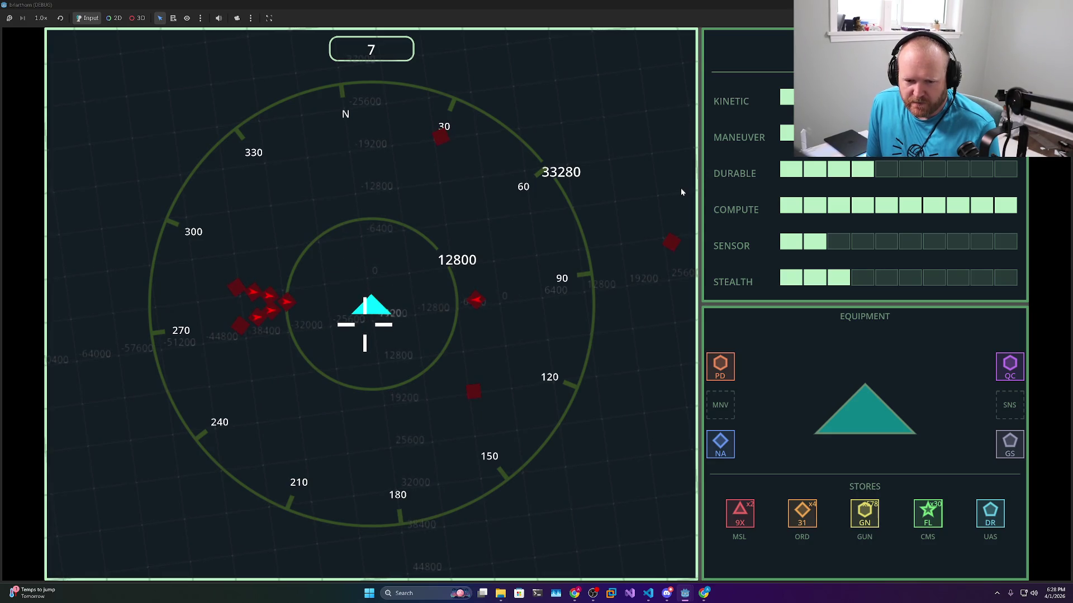
pyautogui.press('d')
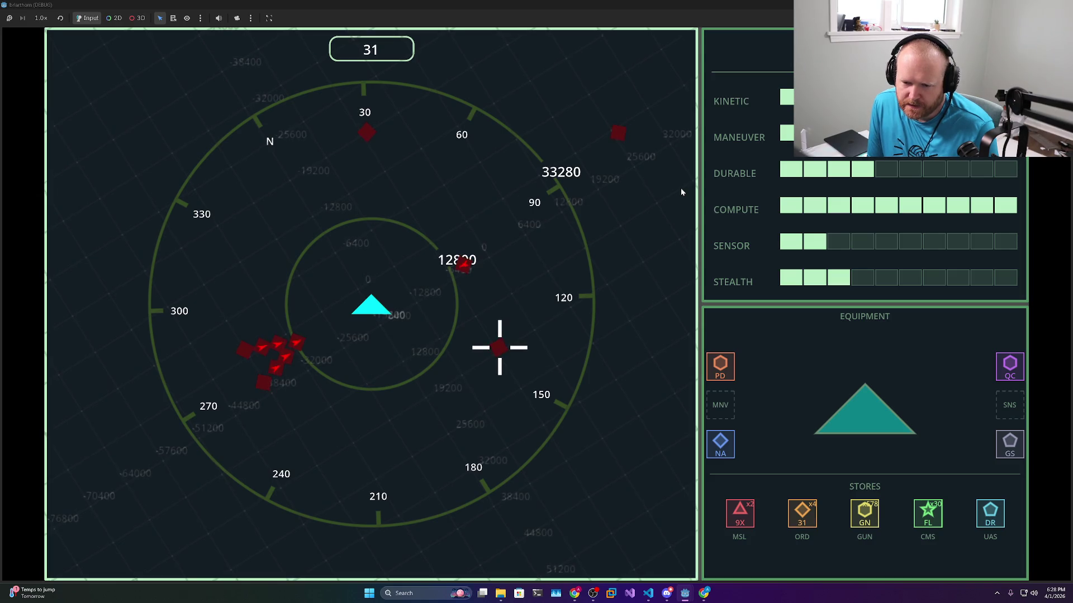
pyautogui.press('a')
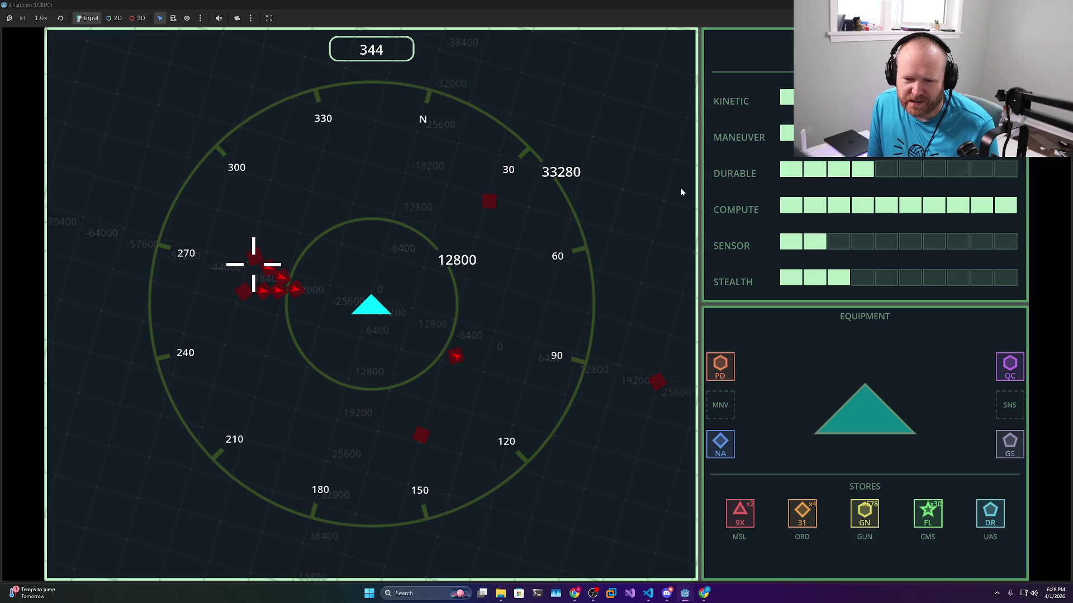
pyautogui.press('a')
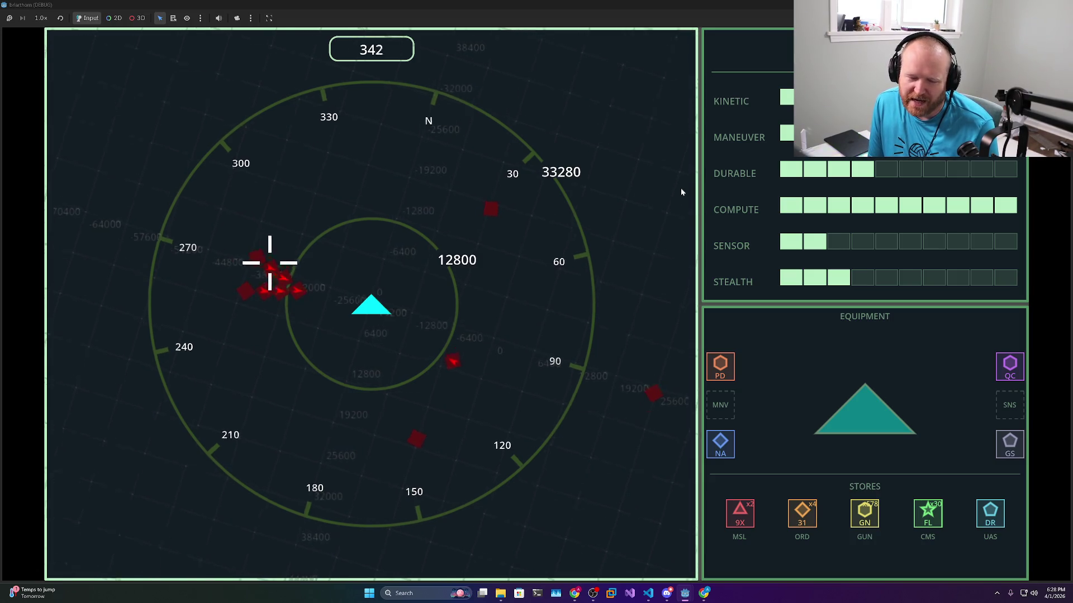
pyautogui.press('d')
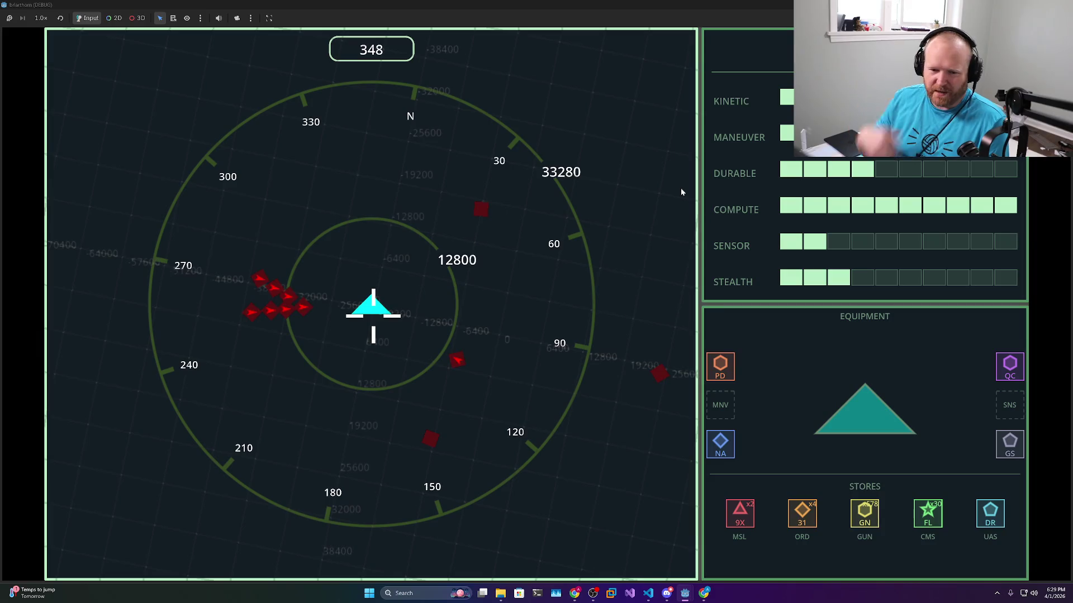
pyautogui.press('d')
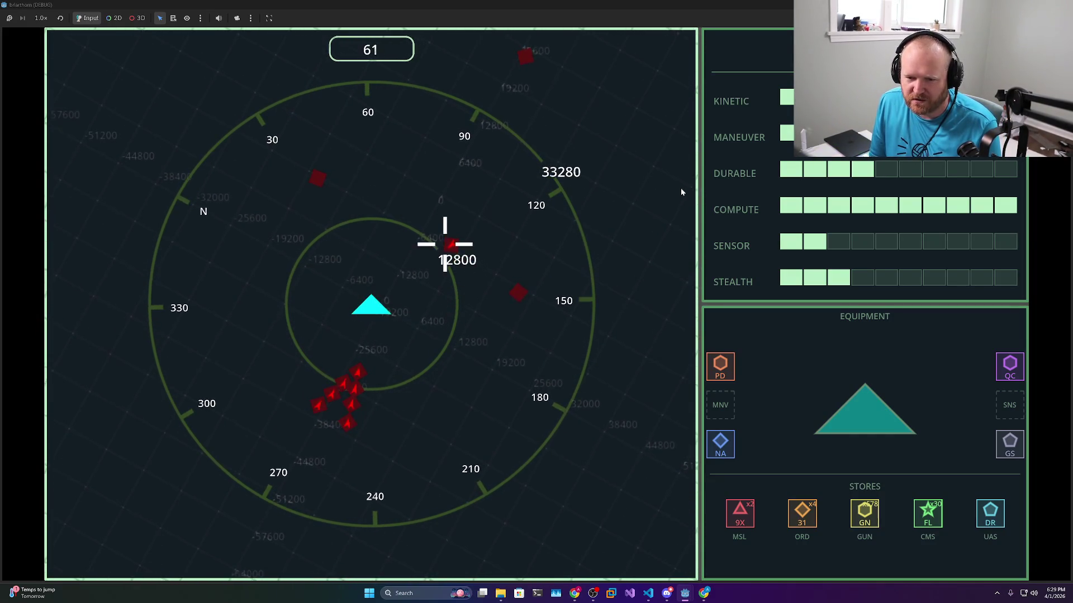
pyautogui.press('d')
pyautogui.press('a')
pyautogui.press('a')
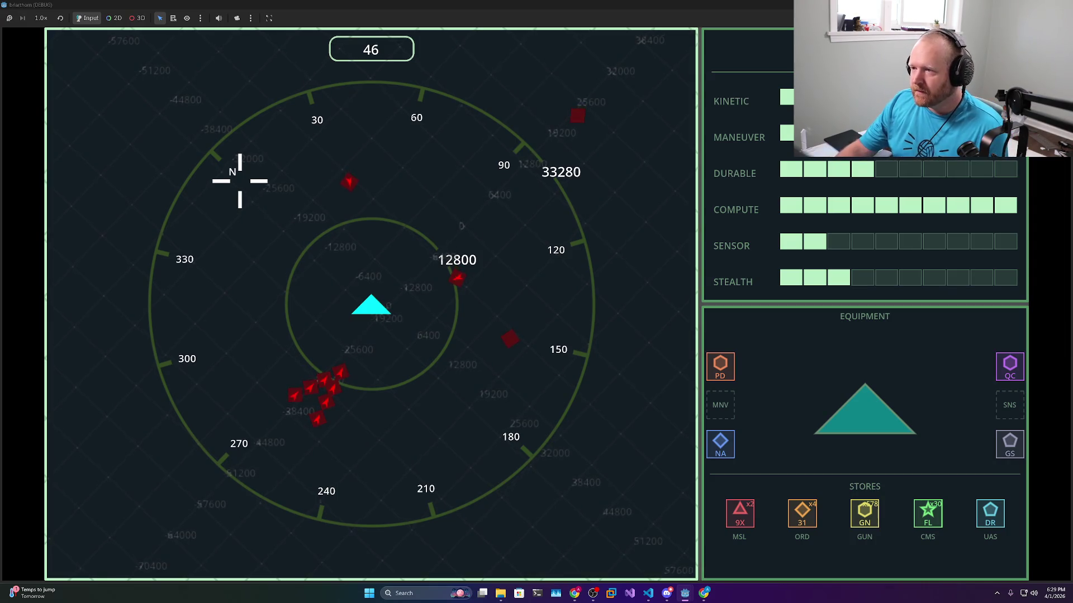
pyautogui.press('F8')
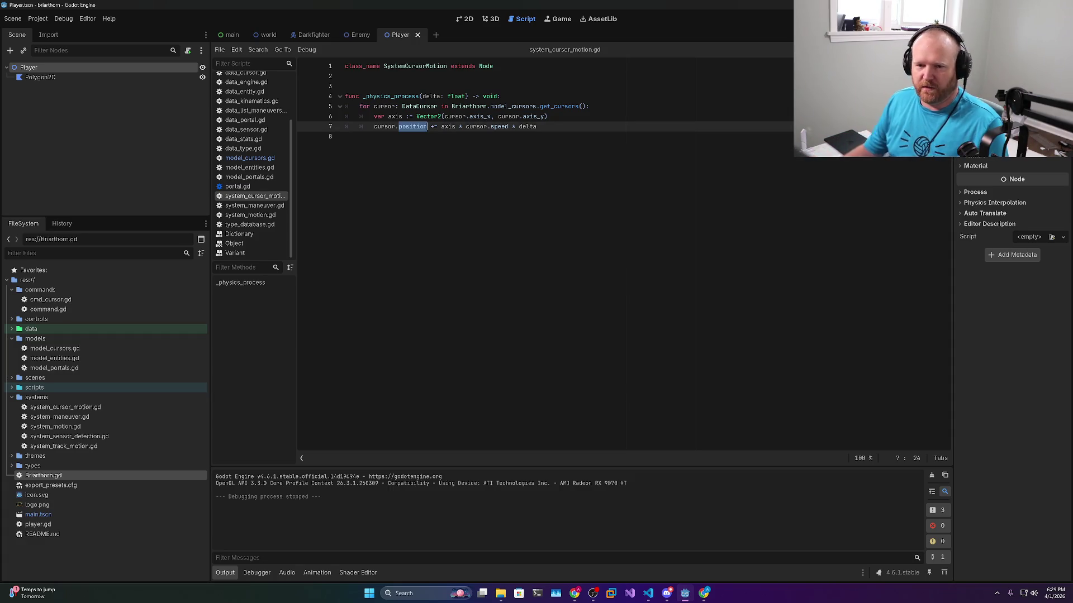
# Step: Inspect the _physics_process loop over model_cursors.get_cursors() and its DataCursor variable
pyautogui.doubleClick(558, 106)
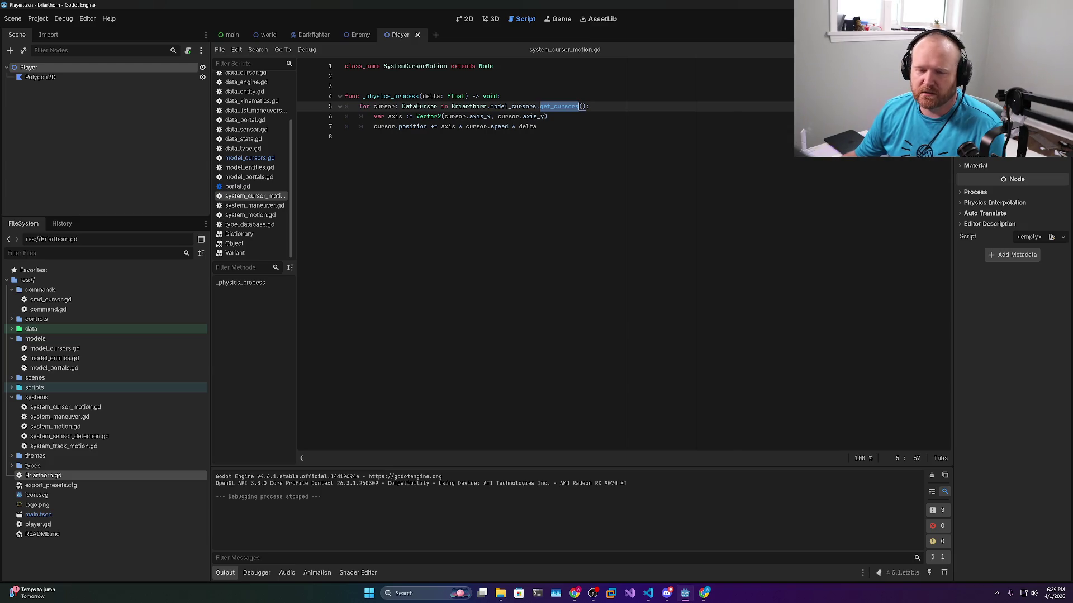
pyautogui.doubleClick(419, 106)
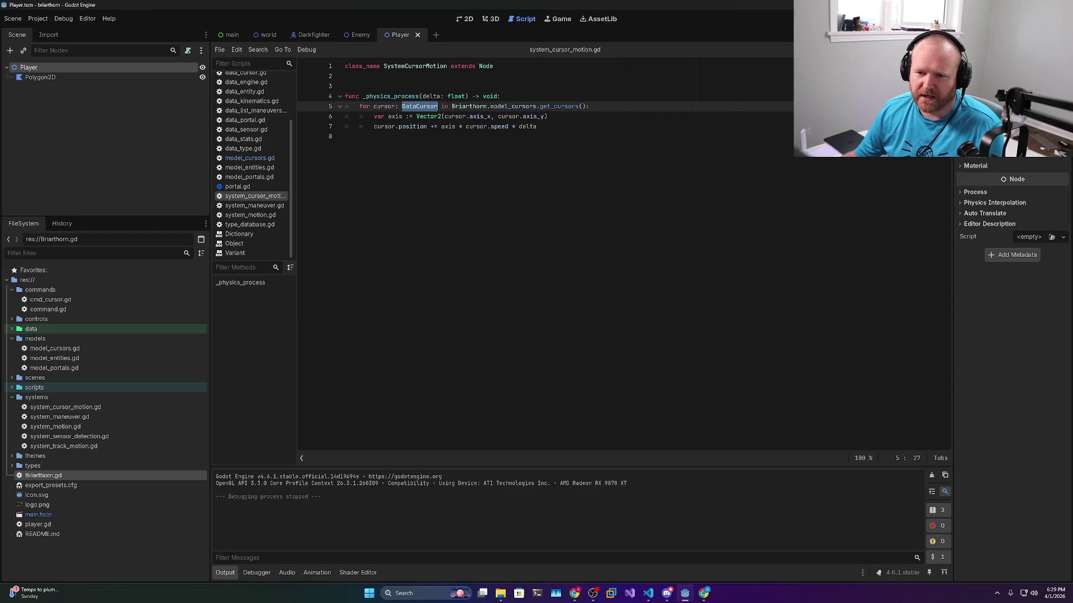
pyautogui.doubleClick(512, 106)
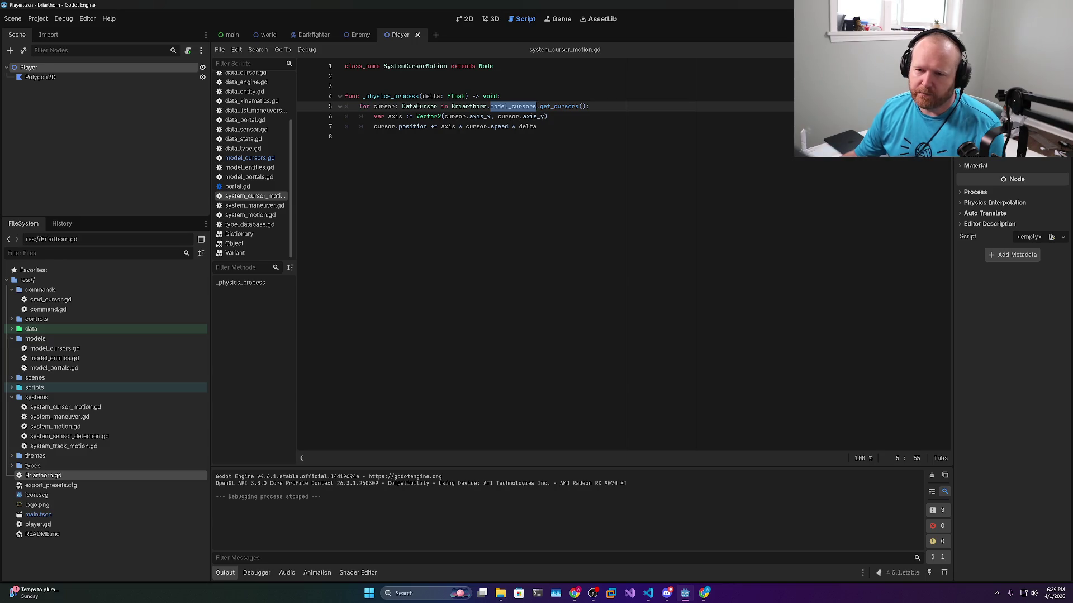
pyautogui.doubleClick(391, 96)
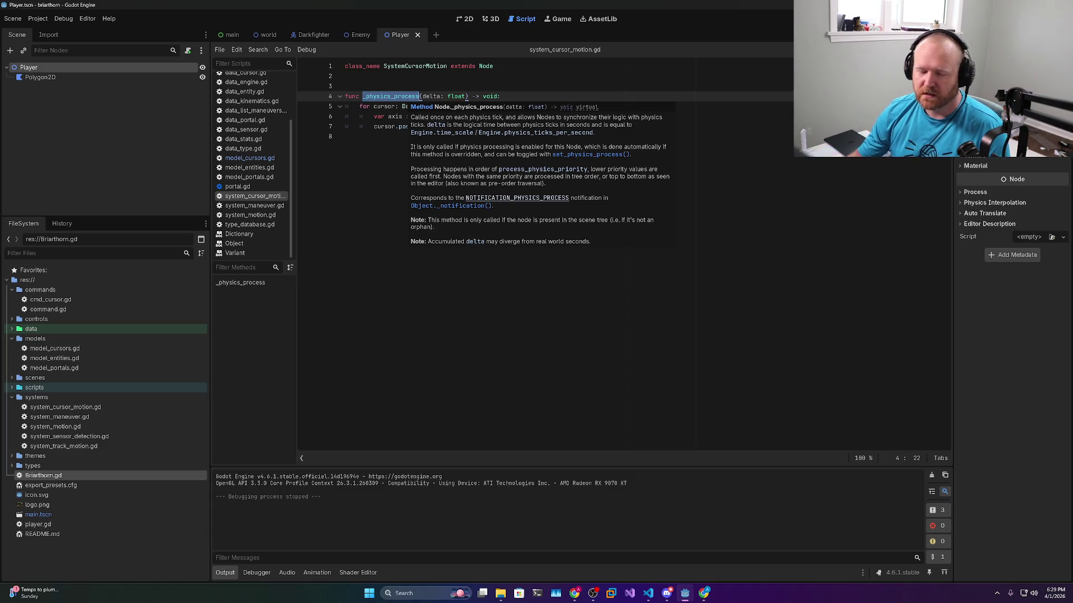
pyautogui.click(421, 176)
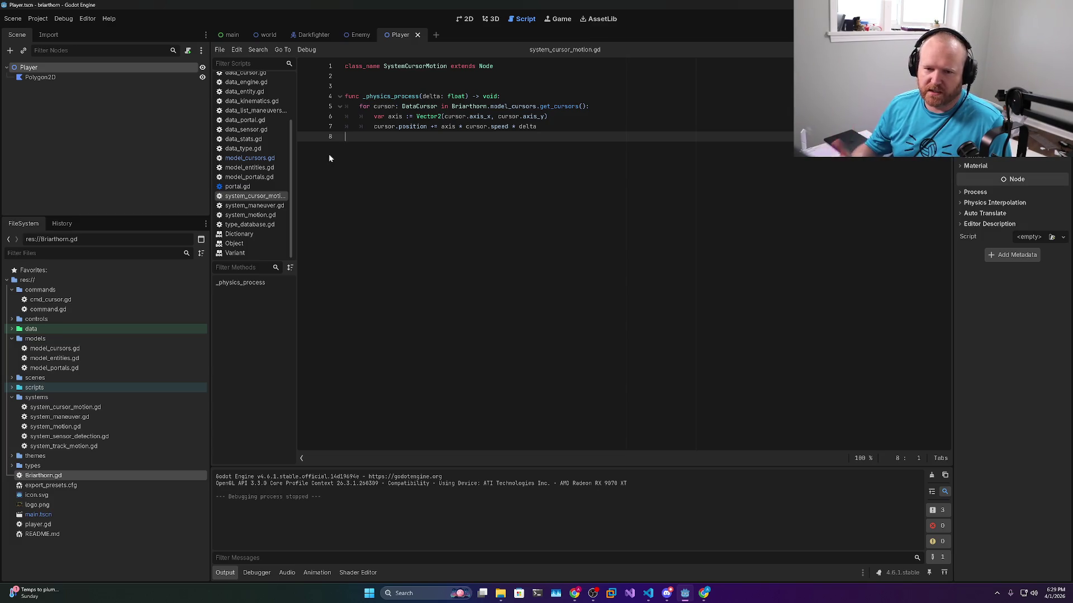
pyautogui.doubleClick(391, 97)
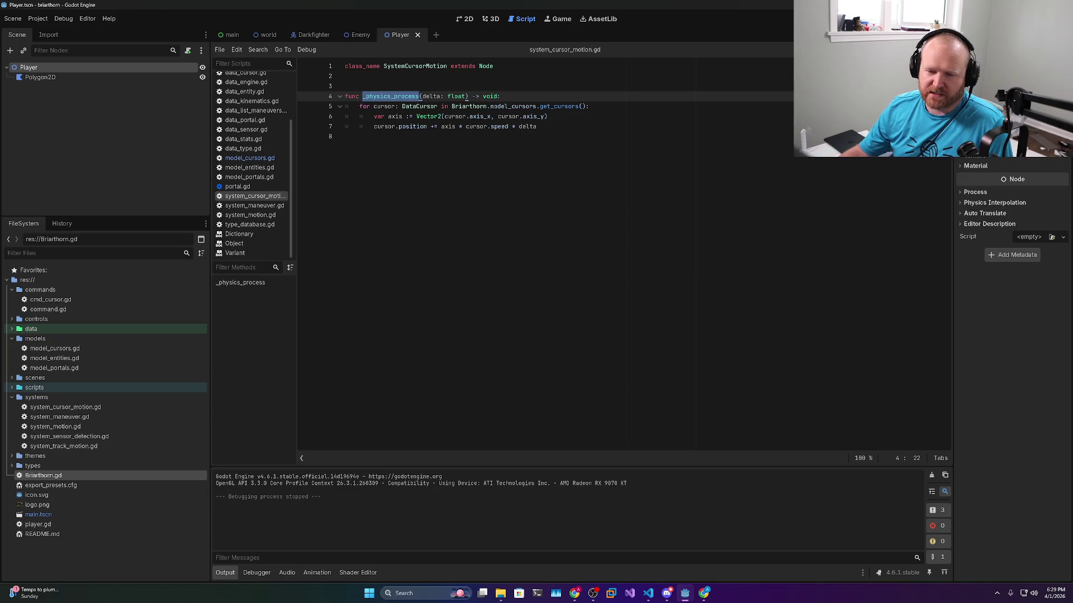
pyautogui.moveTo(537, 126)
pyautogui.mouseDown()
pyautogui.moveTo(352, 97)
pyautogui.moveTo(345, 106)
pyautogui.mouseUp()
pyautogui.doubleClick(558, 106)
pyautogui.moveTo(558, 107)
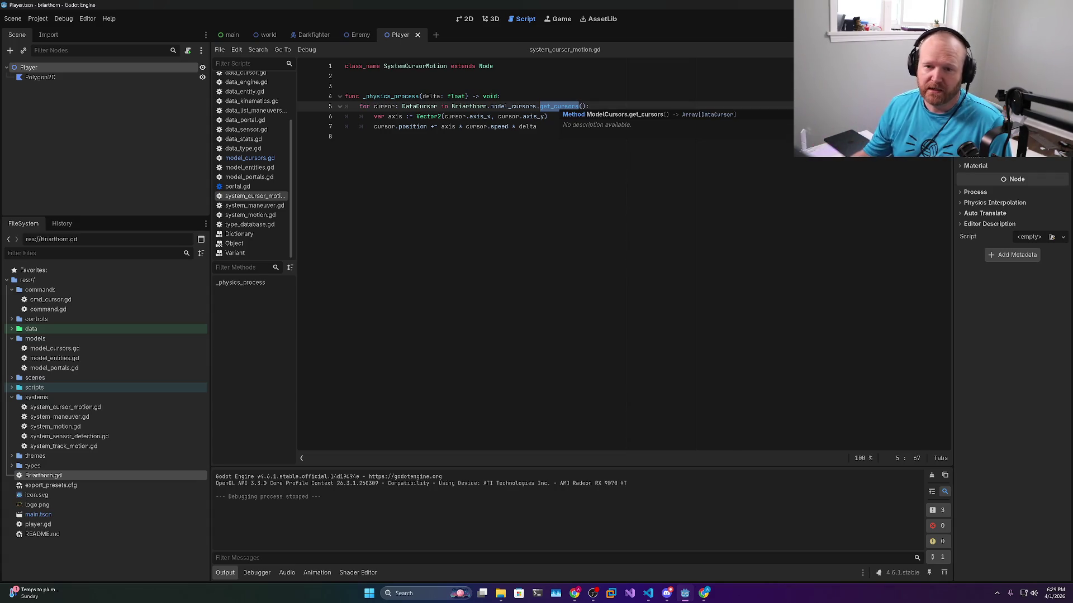
# Step: Open model_cursors.gd and select the _command function on lines 5–10
pyautogui.click(259, 162)
pyautogui.moveTo(345, 167); pyautogui.dragTo(344, 106)
pyautogui.doubleClick(378, 106)
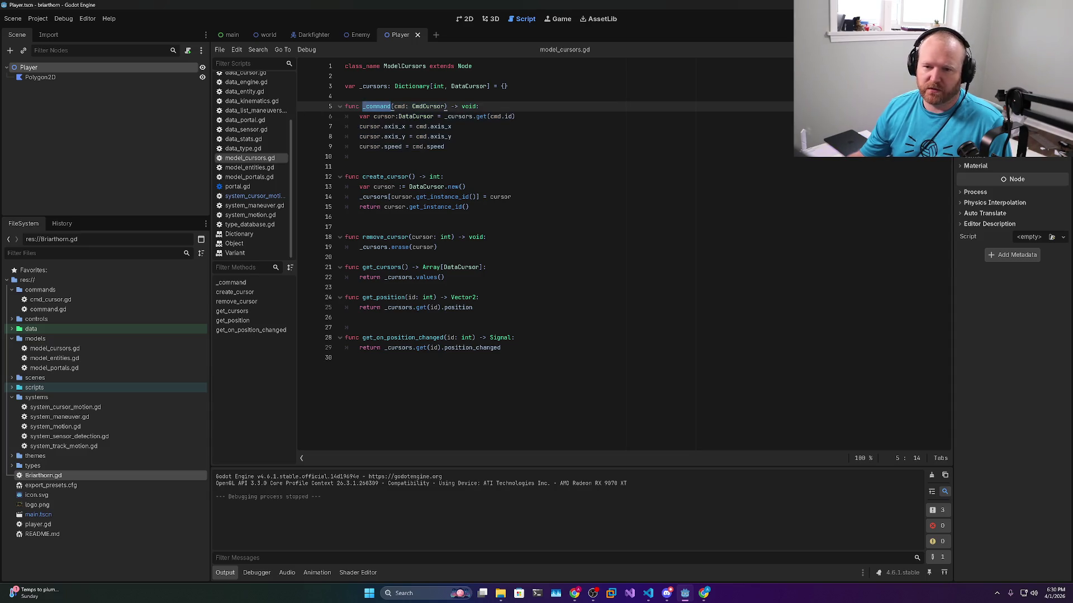
pyautogui.doubleClick(444, 106)
pyautogui.click(445, 146)
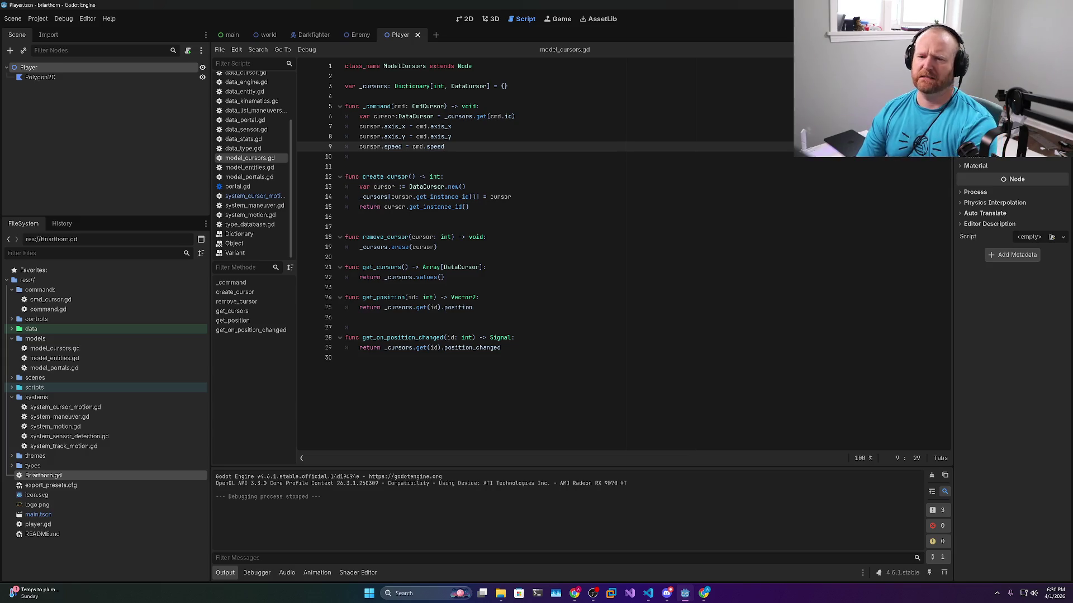
pyautogui.press('Return')
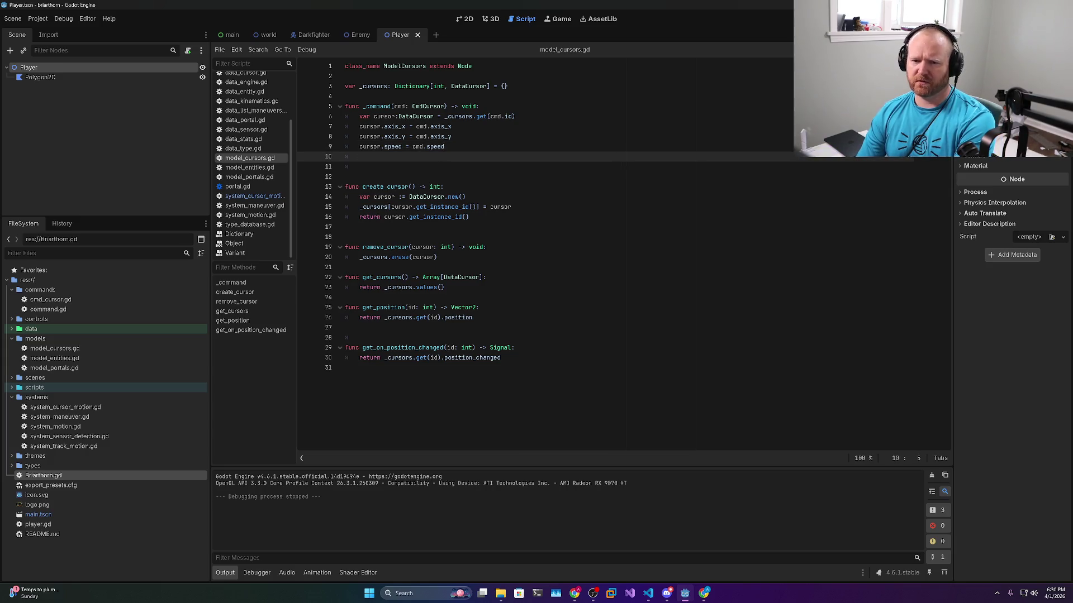
pyautogui.press('Return')
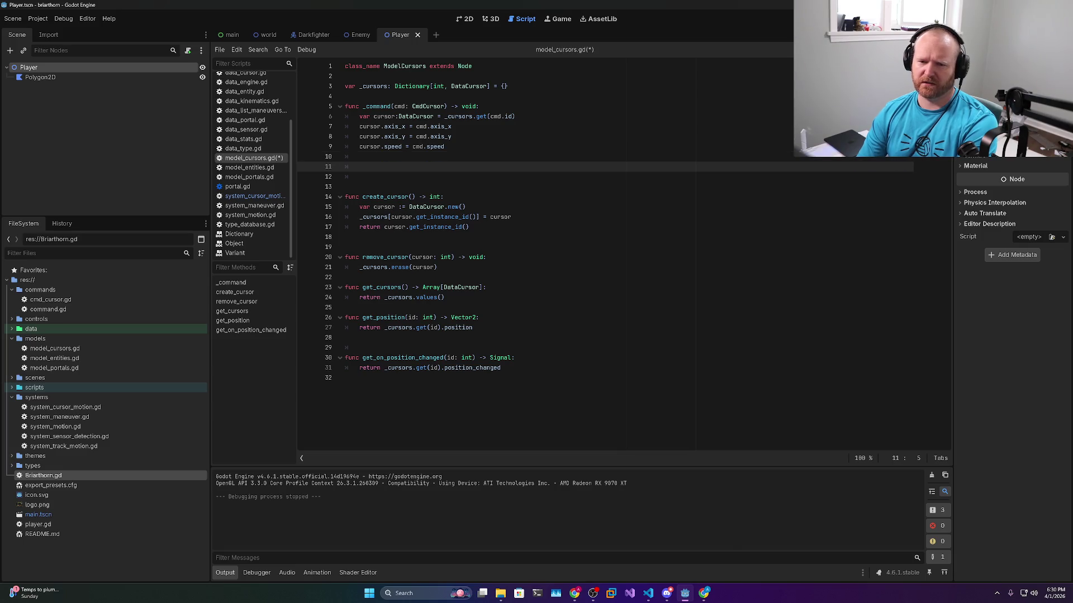
pyautogui.write('unc _command(cmd: ')
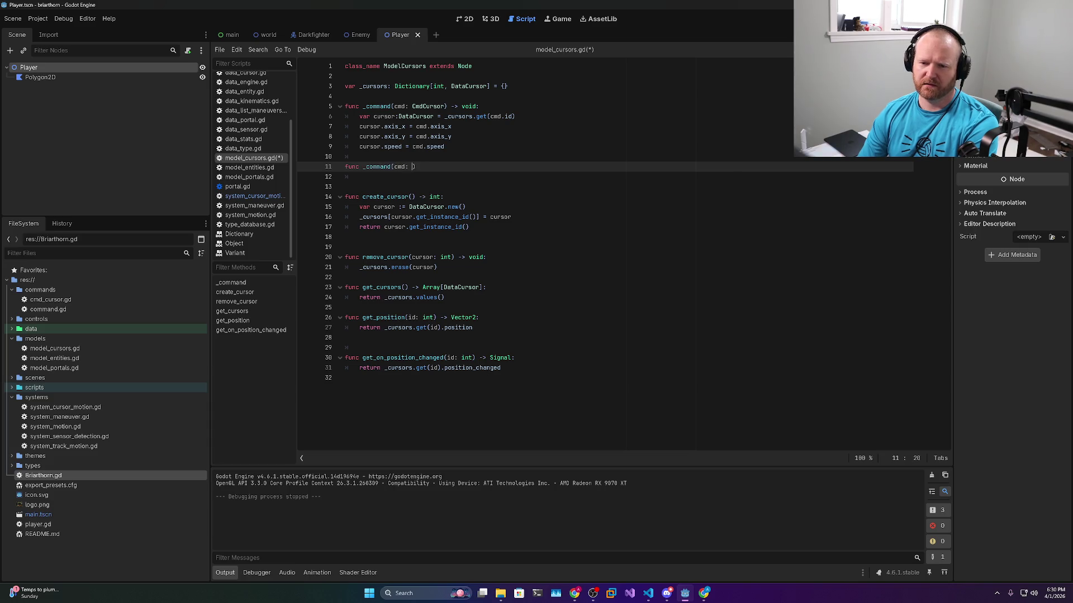
pyautogui.write('Command')
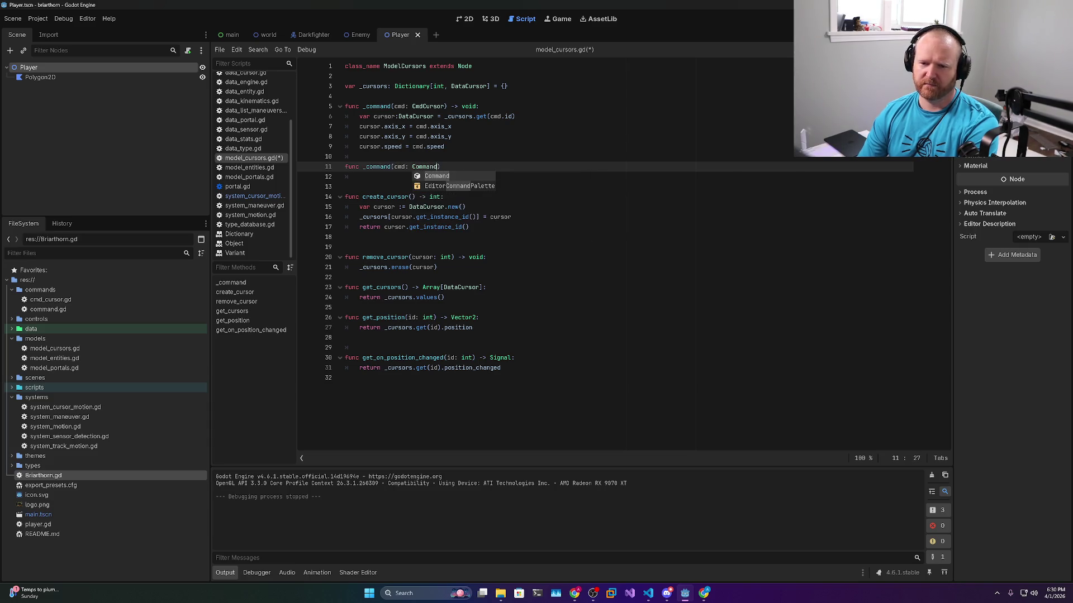
pyautogui.write(') -> void:')
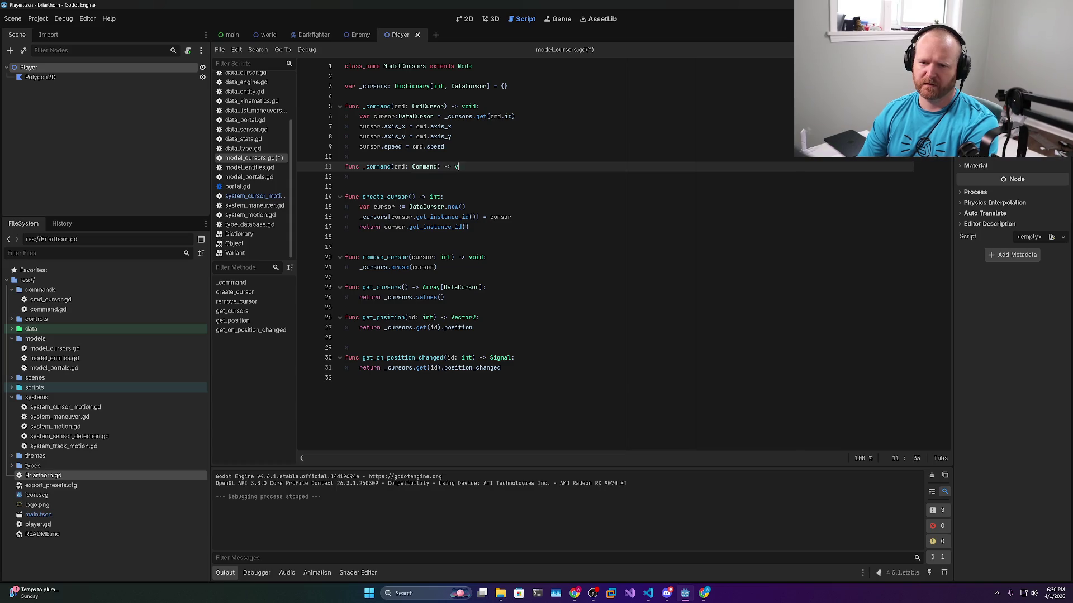
pyautogui.press('Return')
pyautogui.write('pass')
pyautogui.hotkey('ctrl', 's')
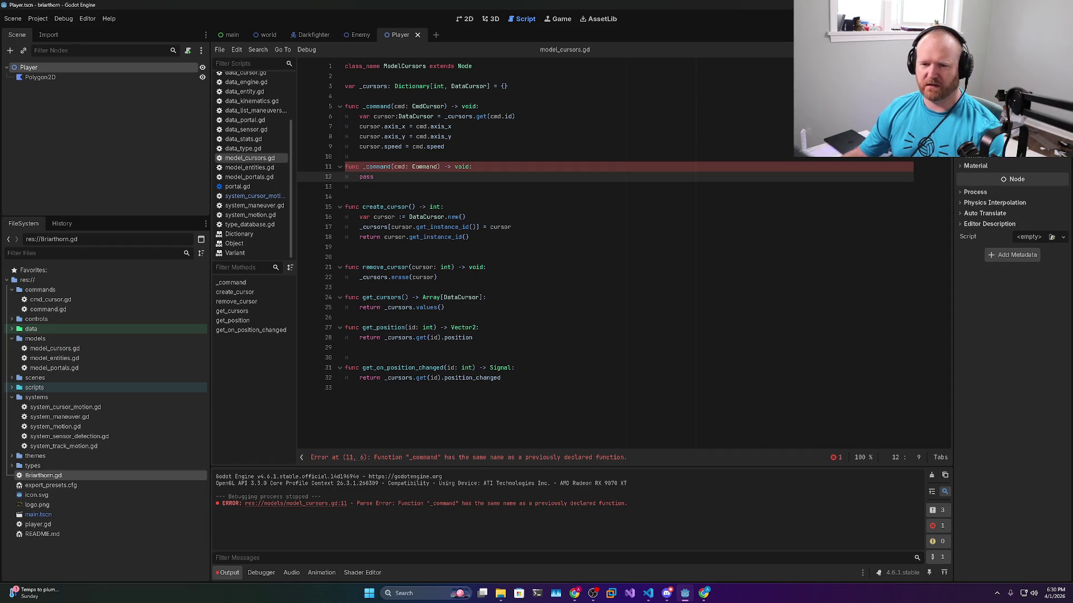
pyautogui.press('Up')
pyautogui.hotkey('ctrl', 'shift', 'k')
pyautogui.hotkey('ctrl', 'shift', 'k')
pyautogui.hotkey('ctrl', 'shift', 'k')
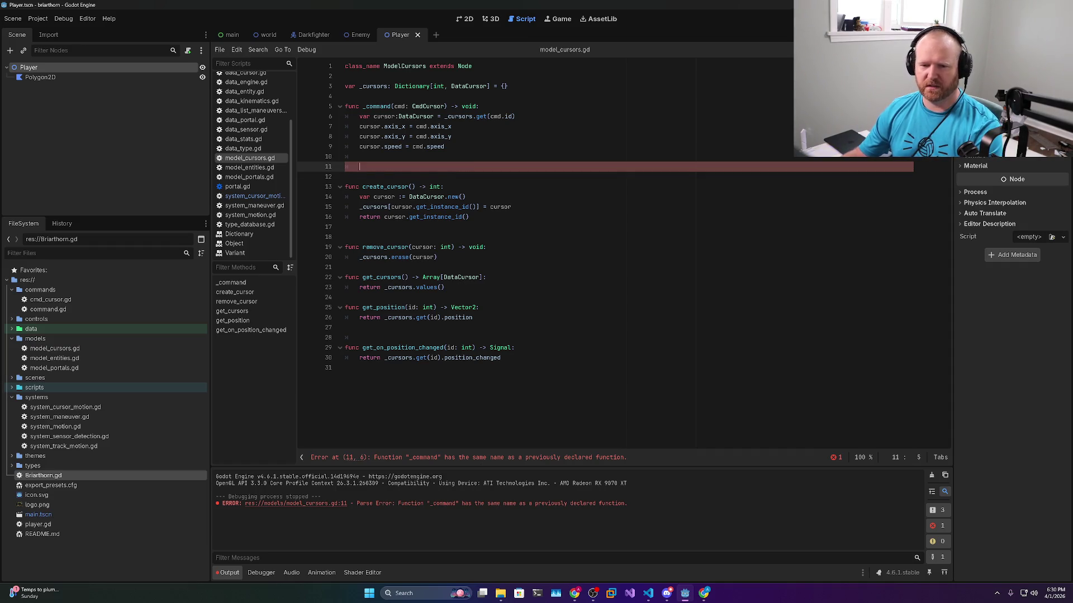
pyautogui.hotkey('ctrl', 's')
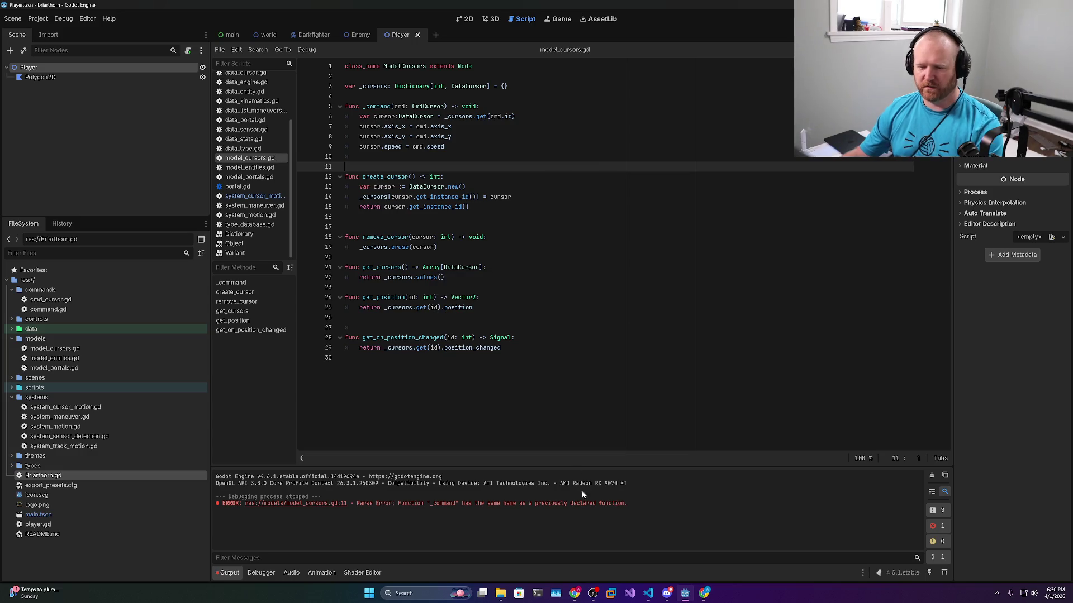
pyautogui.click(580, 599)
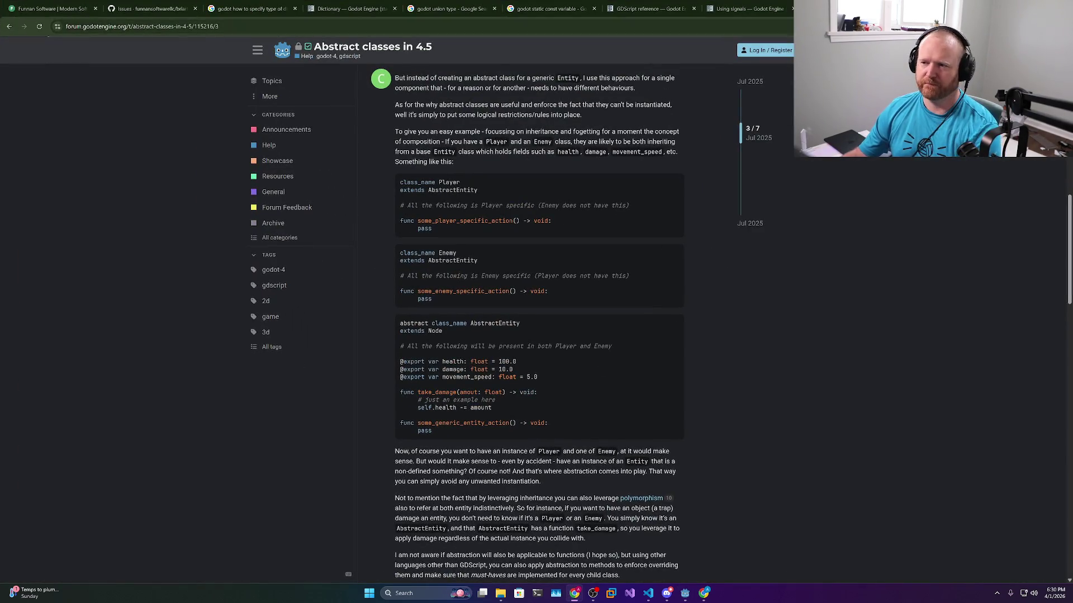
# Step: Search 'godot function overloading', read the expanded AI Overview and its code sample, then return to Godot
pyautogui.hotkey('ctrl', 'l')
pyautogui.write('godot function o')
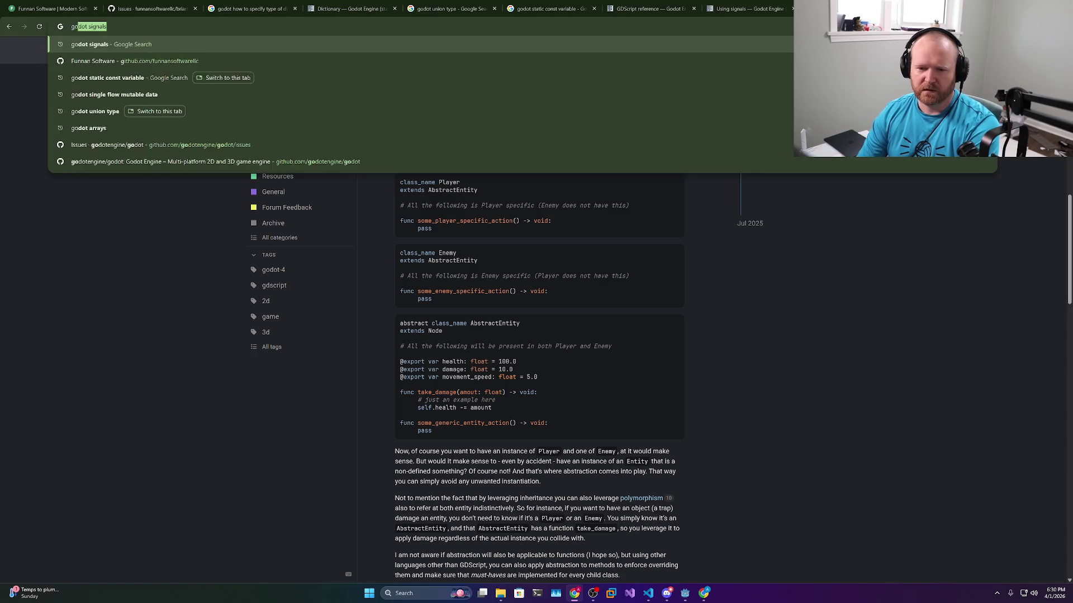
pyautogui.write('verl')
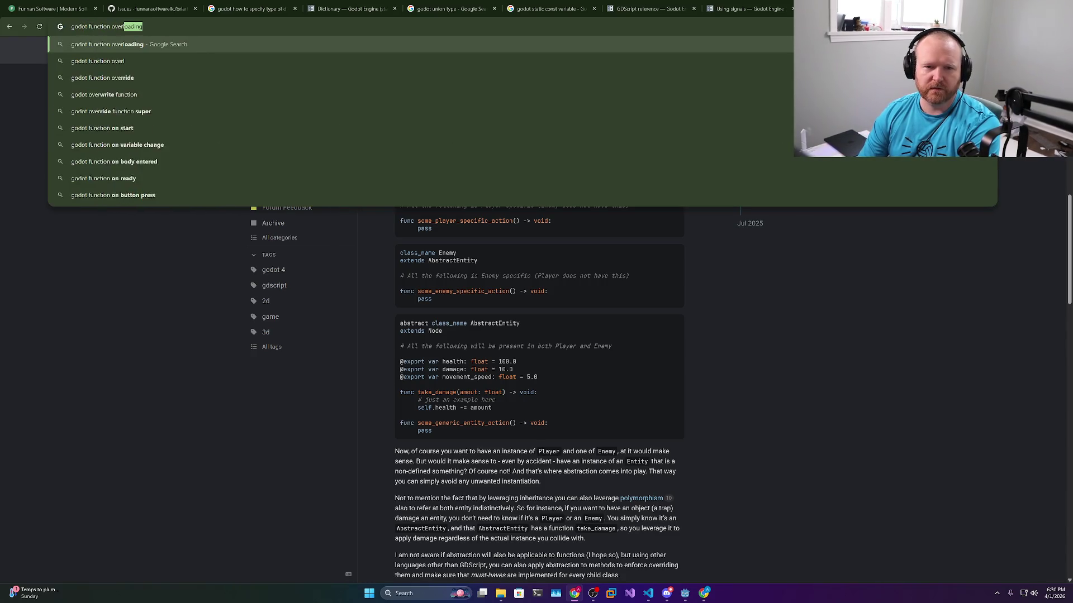
pyautogui.press('Return')
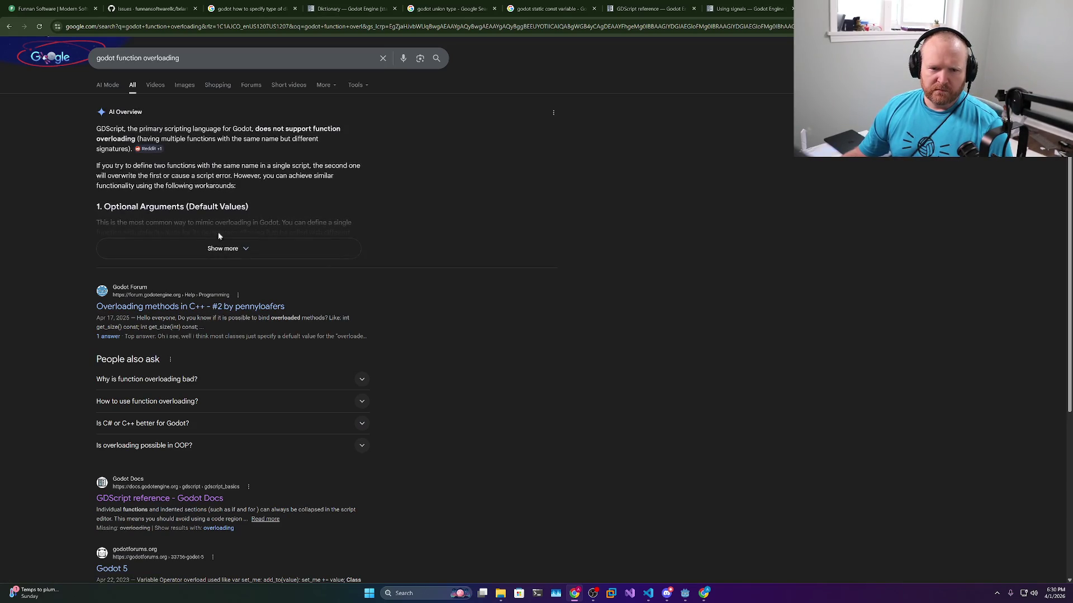
pyautogui.click(192, 250)
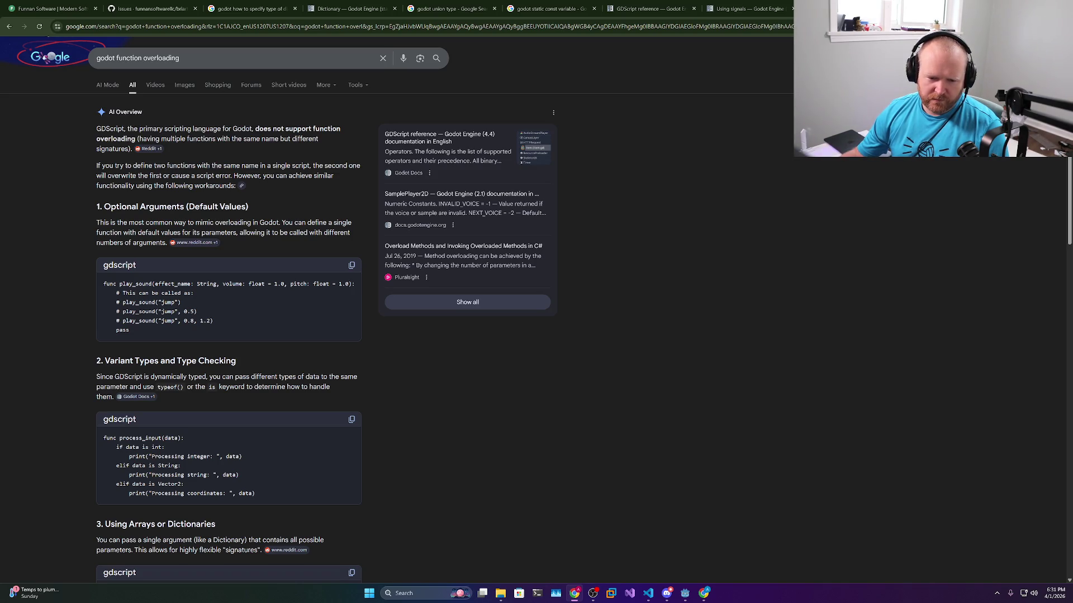
pyautogui.moveTo(258, 499)
pyautogui.mouseDown()
pyautogui.moveTo(52, 447)
pyautogui.moveTo(160, 437)
pyautogui.mouseUp()
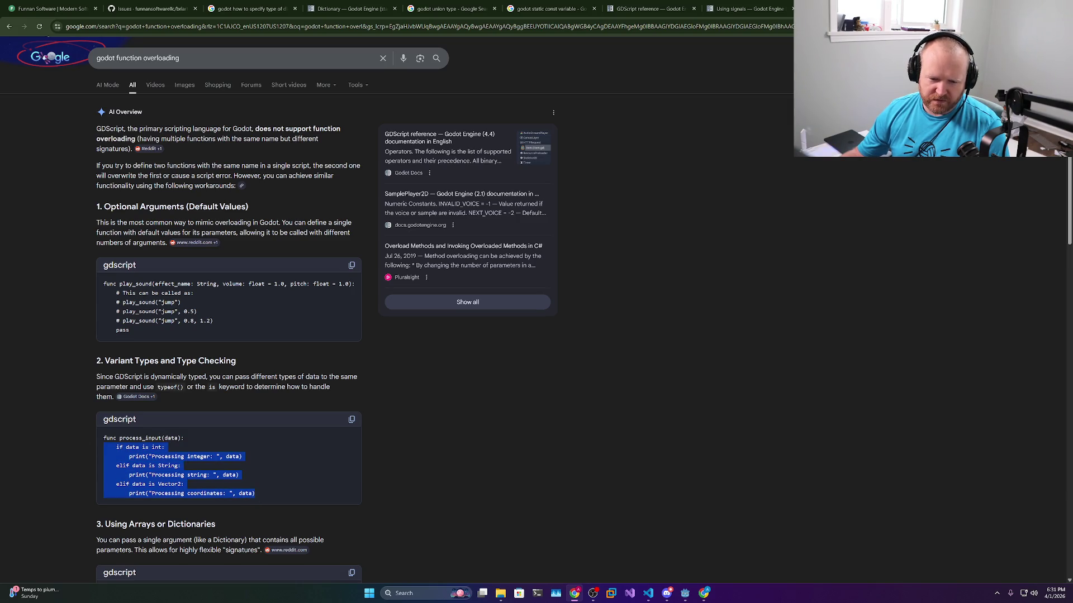
pyautogui.doubleClick(171, 438)
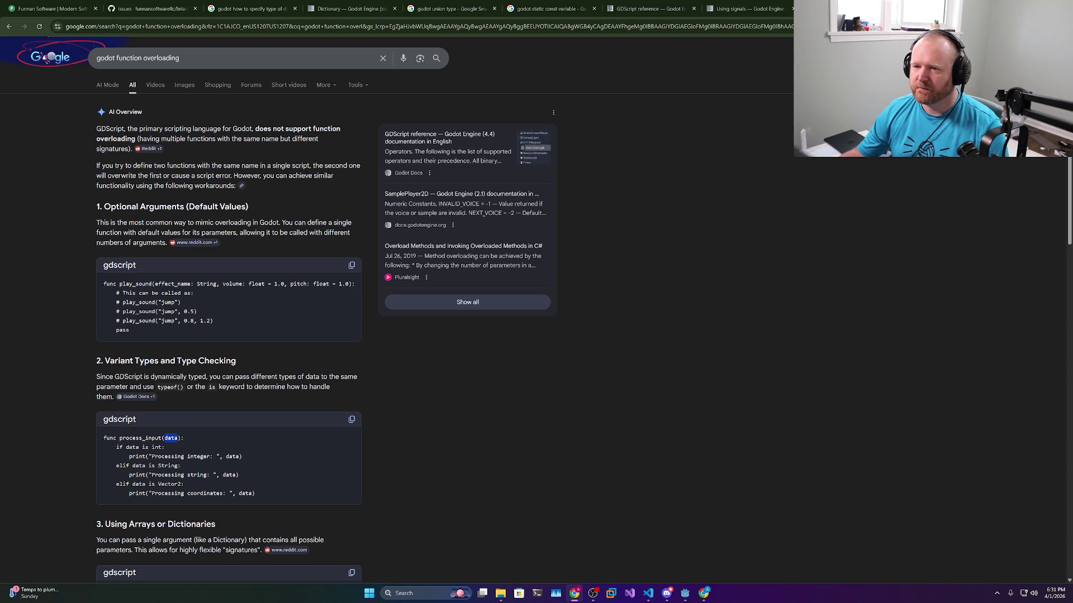
pyautogui.hotkey('alt', 'Tab')
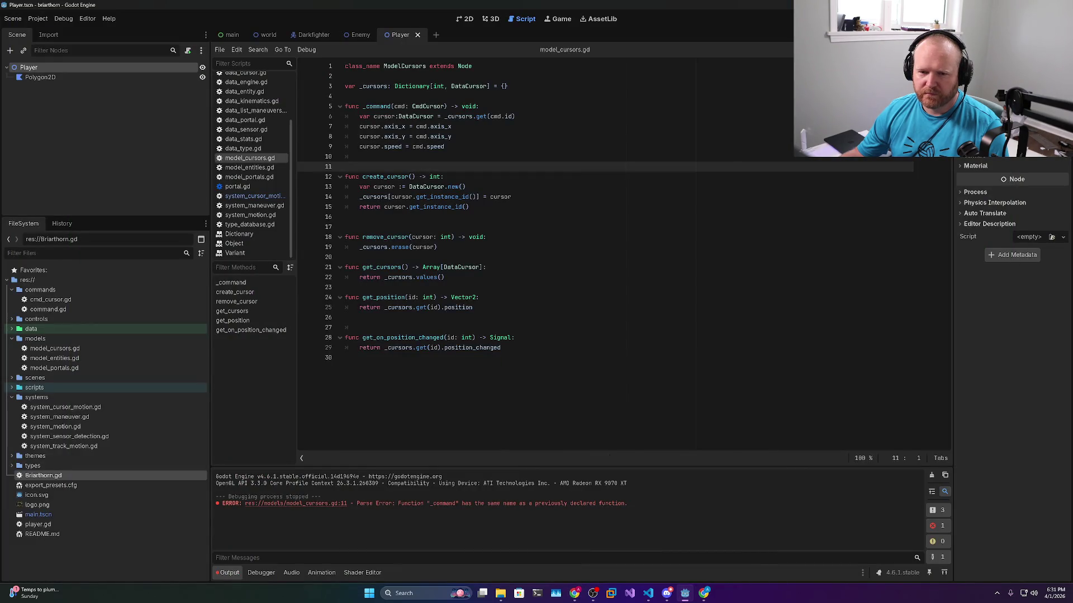
# Step: Review the CmdCursor parameter and the axis_x, axis_y and speed assignments in _command, then switch to VS Code
pyautogui.doubleClick(428, 106)
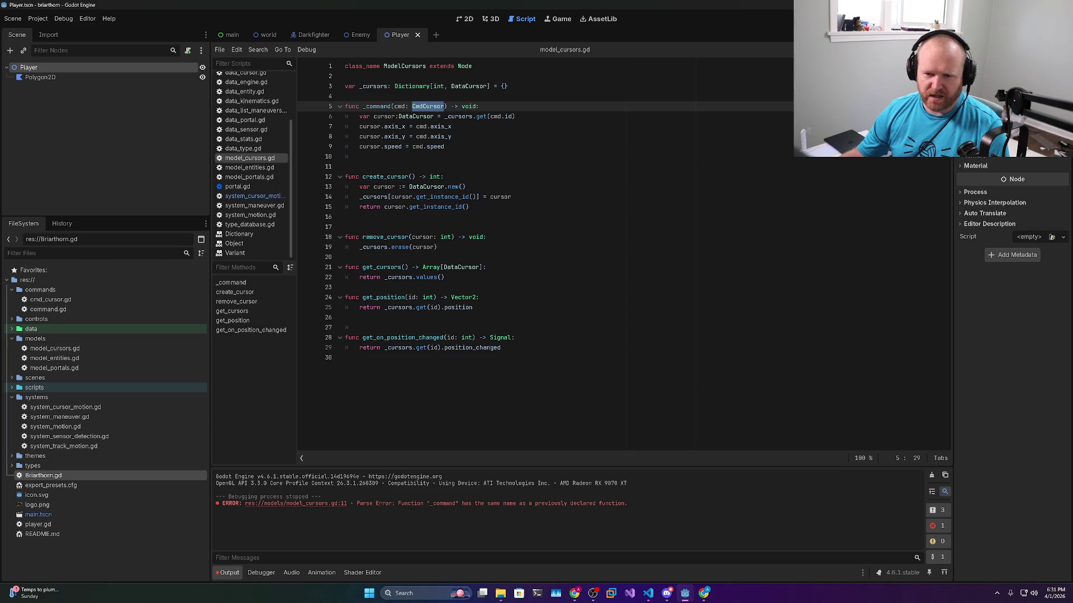
pyautogui.moveTo(452, 136); pyautogui.dragTo(311, 120)
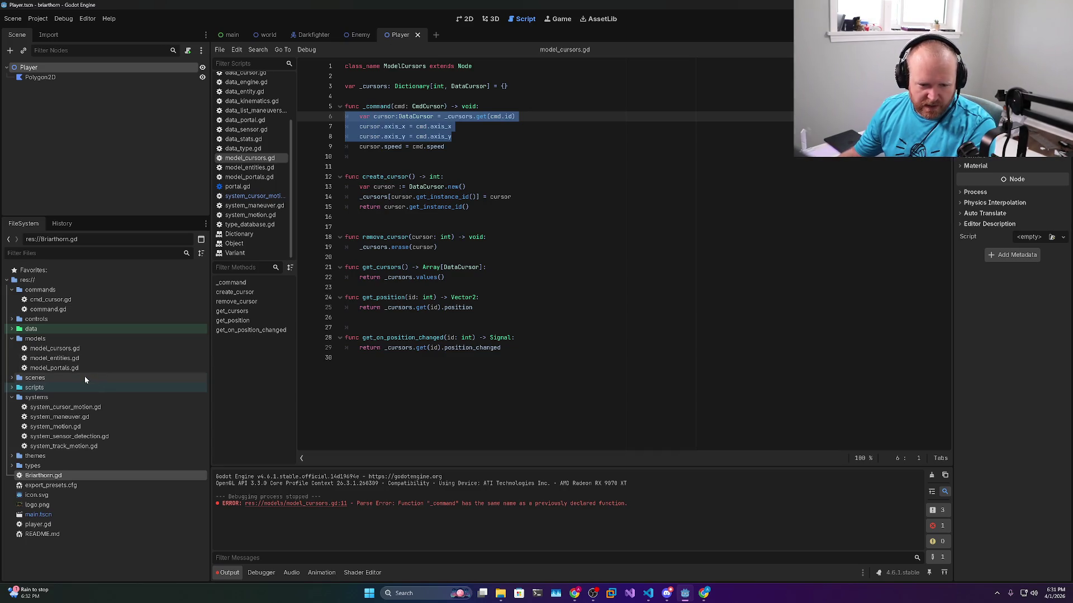
pyautogui.click(452, 136)
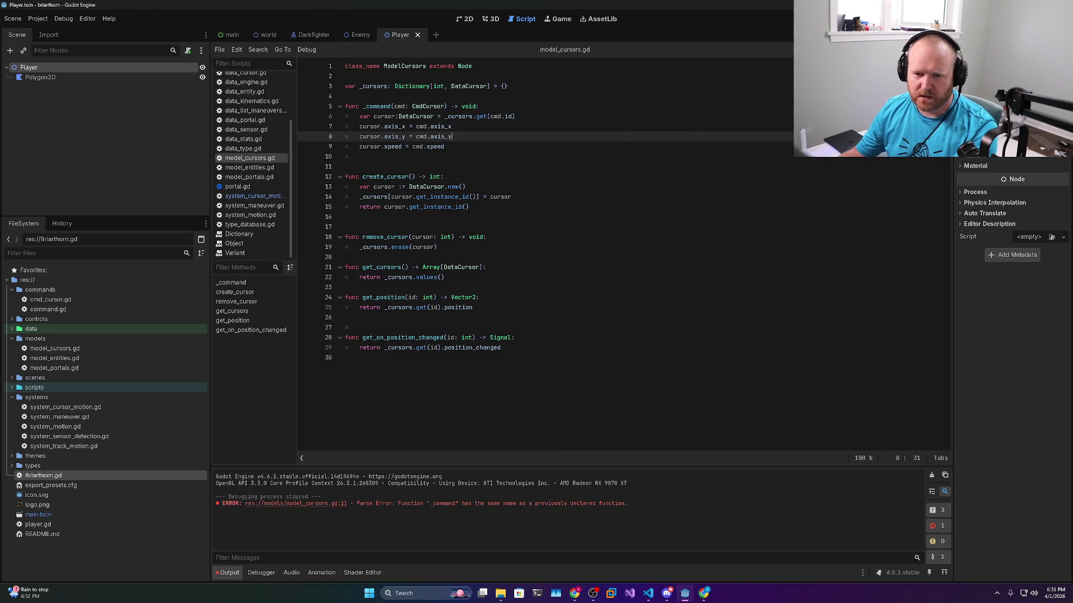
pyautogui.click(648, 593)
# Step: Run gdformat . and gdlint . over the whole project in the terminal
pyautogui.write('gdformat .')
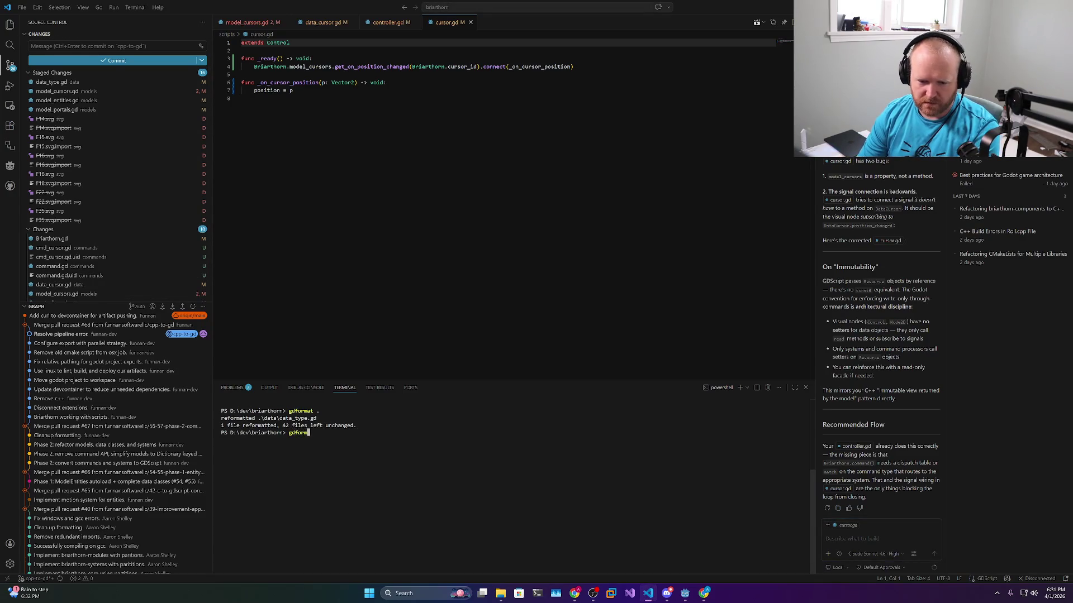
pyautogui.press('Return')
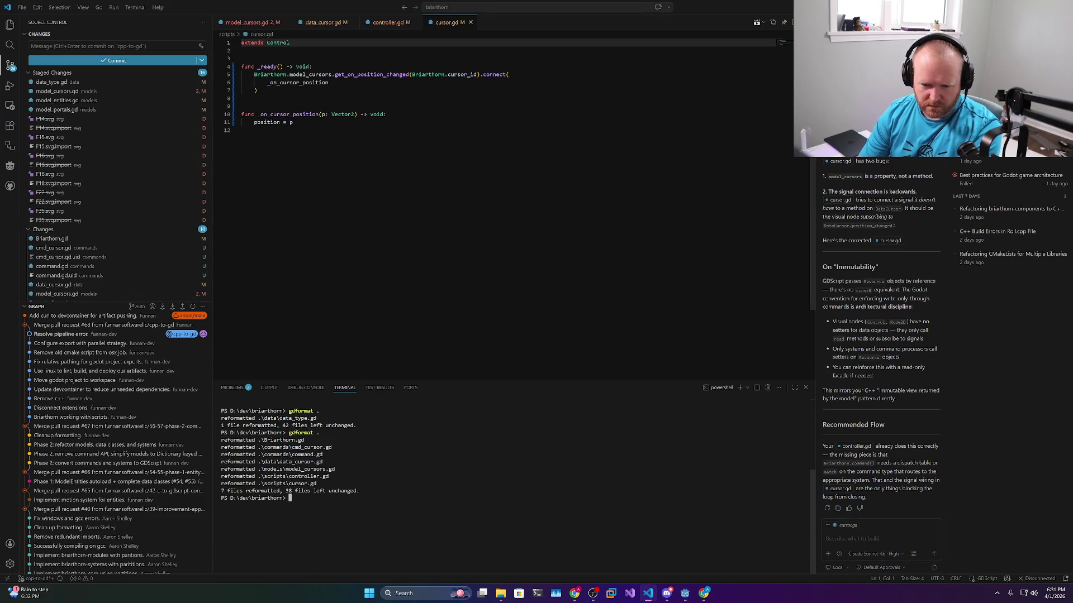
pyautogui.write('gdlint .')
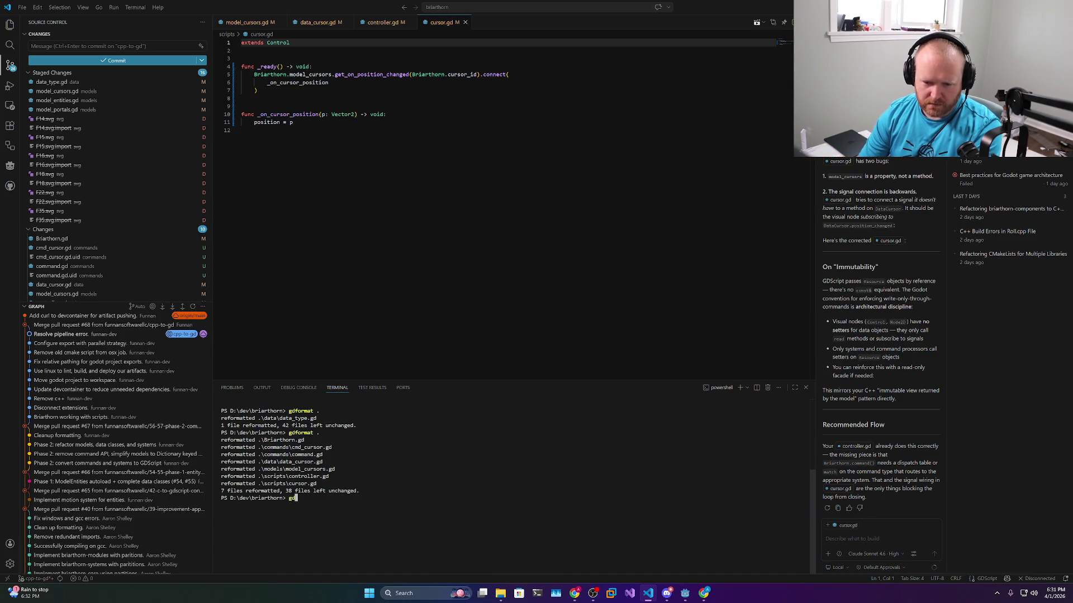
pyautogui.press('Return')
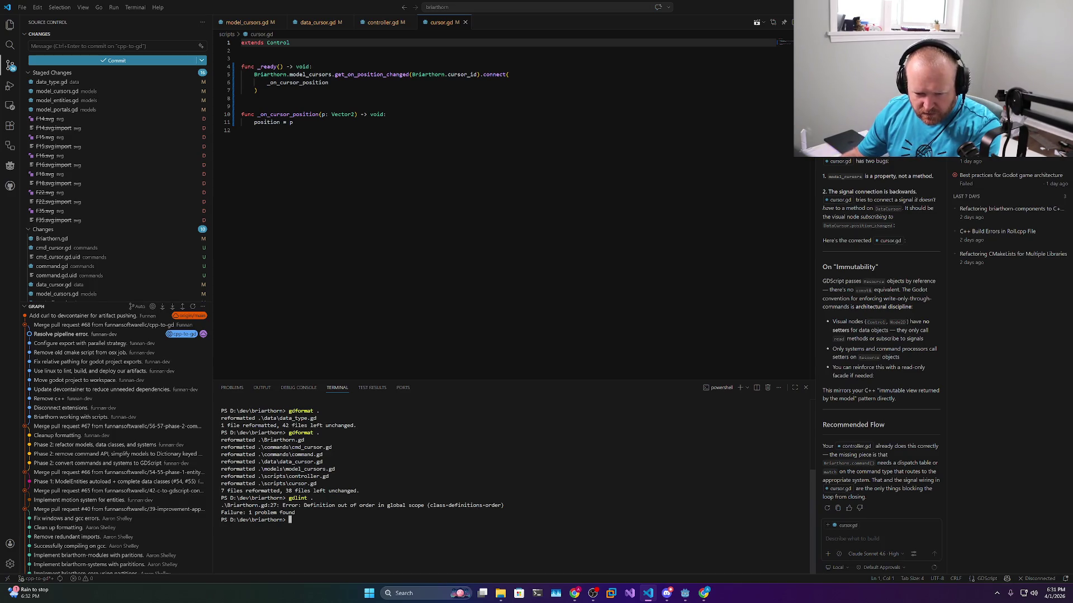
# Step: Move the _zoom declaration in Briarthorn.gd up under player_id, remove the extra blank line, and save
pyautogui.keyDown('ctrl'); pyautogui.click(246, 506); pyautogui.keyUp('ctrl')
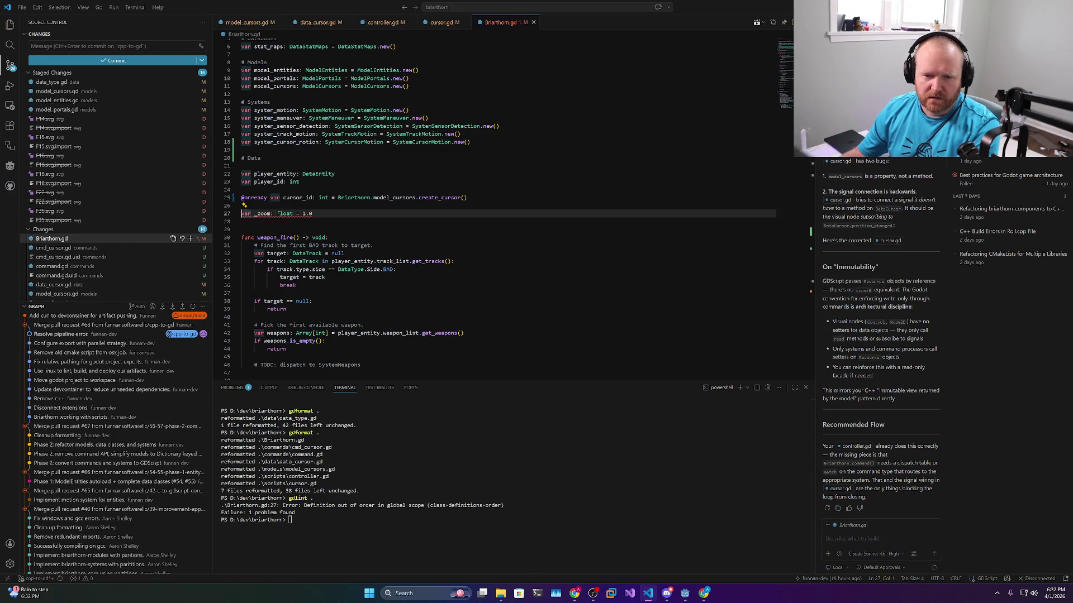
pyautogui.hotkey('ctrl', 'x')
pyautogui.press('Up')
pyautogui.press('Up')
pyautogui.press('Up')
pyautogui.hotkey('ctrl', 'v')
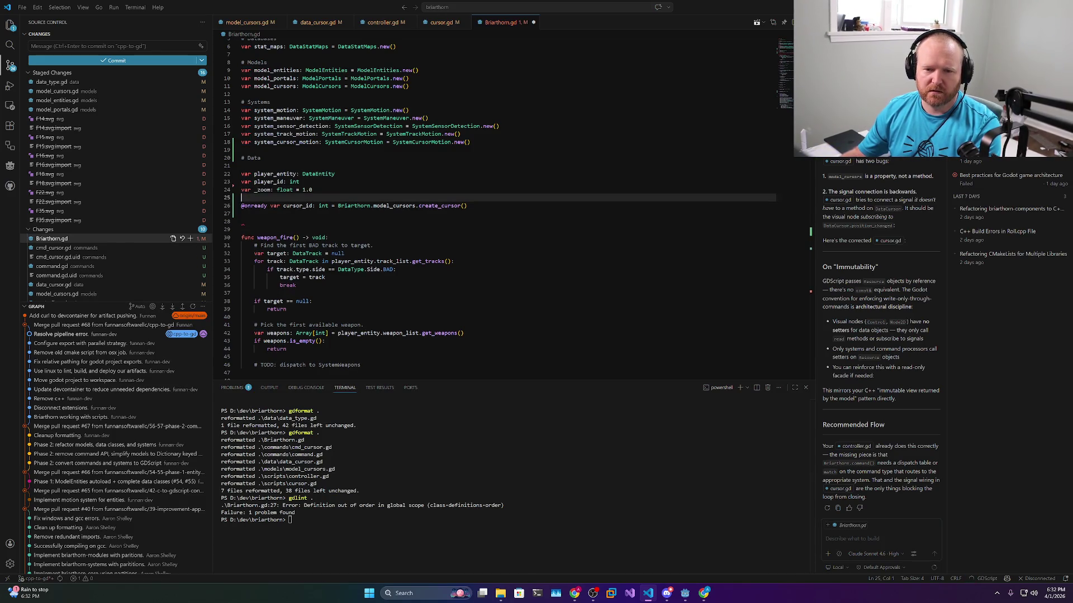
pyautogui.press('Down')
pyautogui.press('Down')
pyautogui.press('Down')
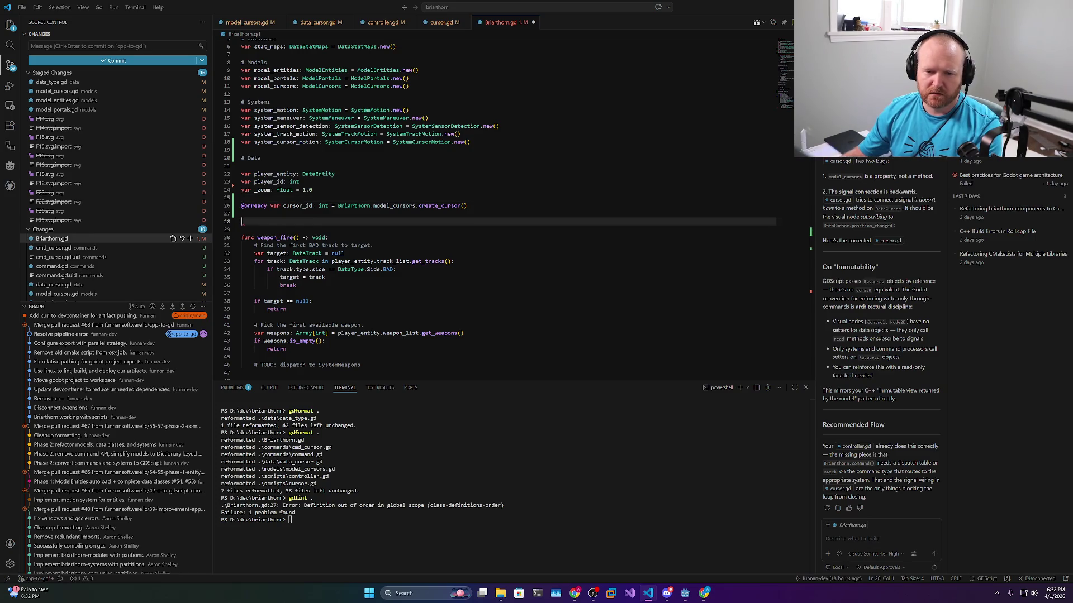
pyautogui.press('Delete')
pyautogui.hotkey('ctrl', 's')
# Step: Rerun gdlint . to confirm no problems remain
pyautogui.press('Up')
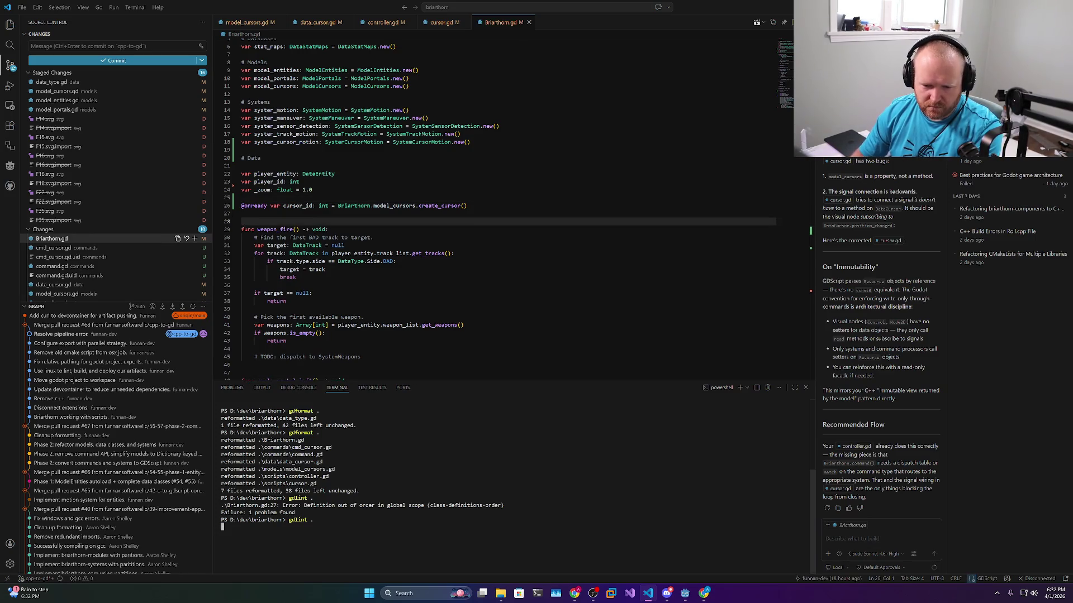
pyautogui.press('Return')
pyautogui.press('Up')
pyautogui.press('Up')
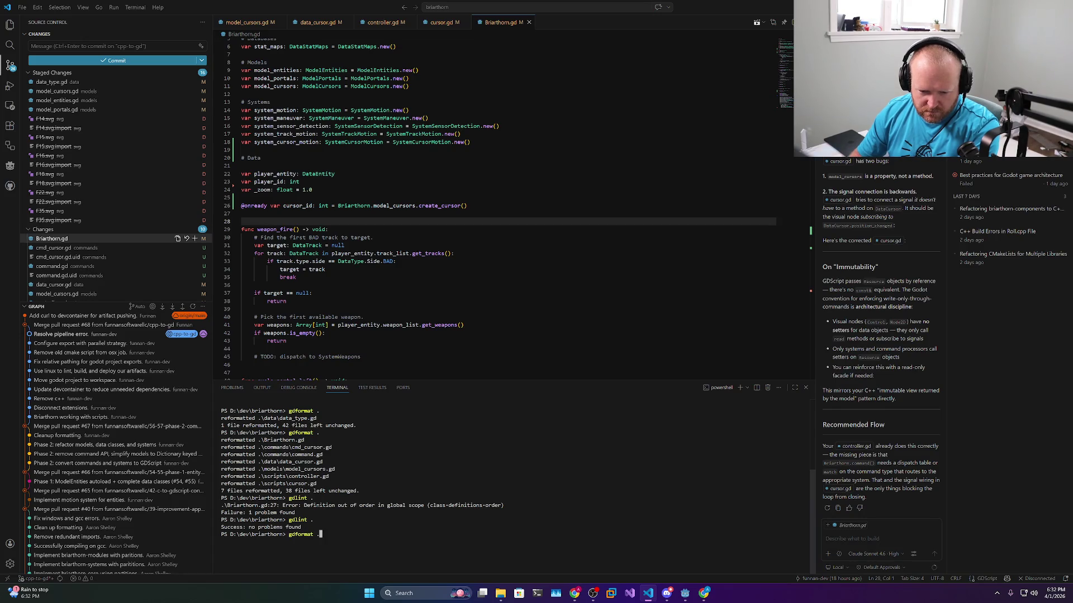